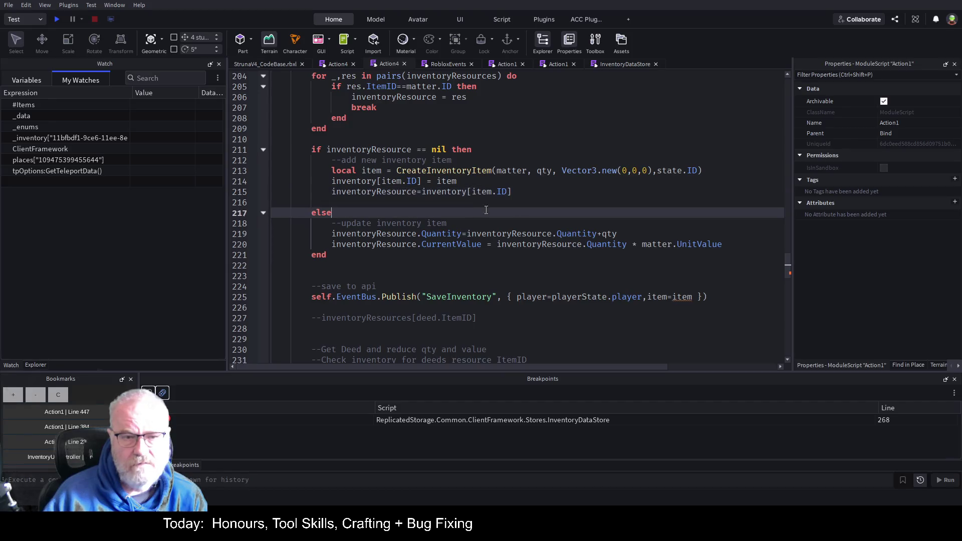
Replace the item argument in the SaveInventory call with inventoryResource and save.
{"action": "left_click_drag", "start_coordinate": [380, 223], "coordinate": [376, 233]}
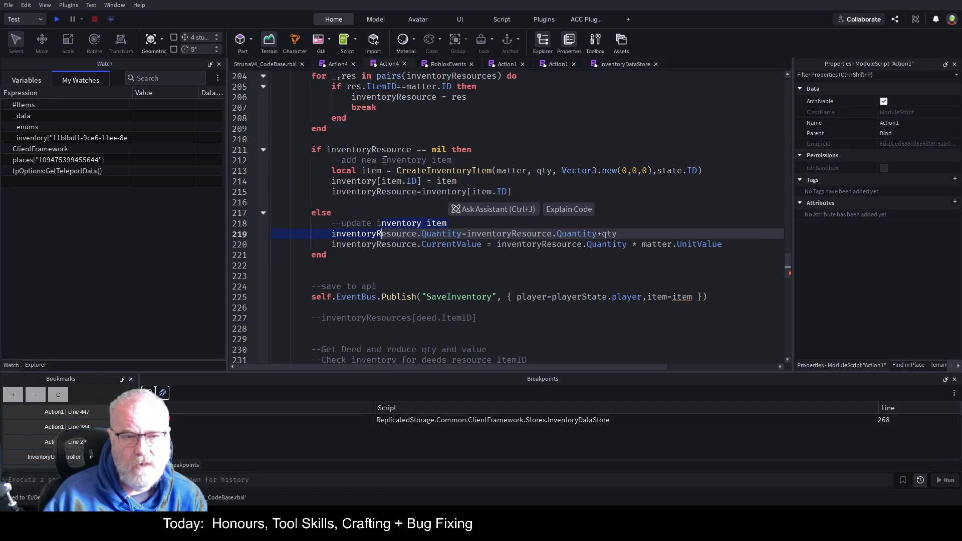
{"action": "double_click", "coordinate": [371, 192]}
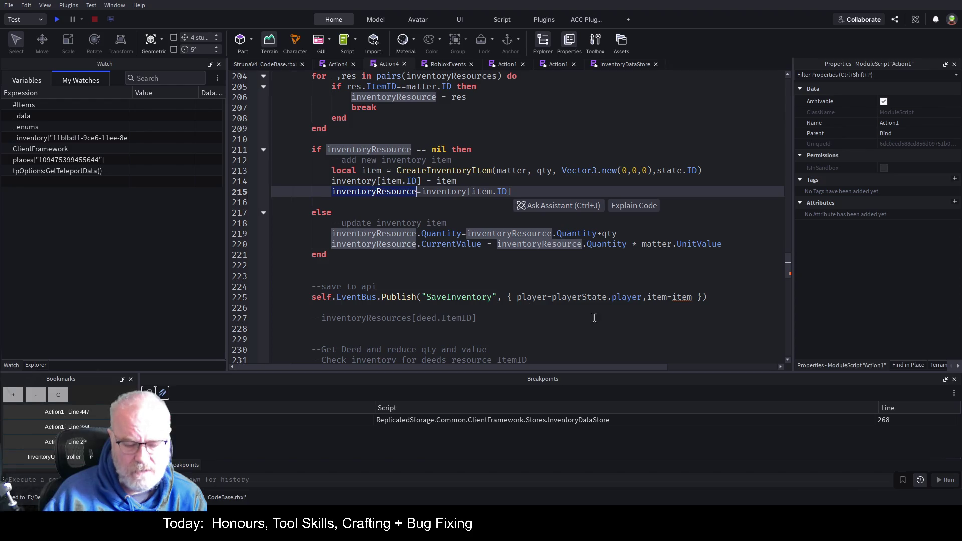
{"action": "key", "text": "ctrl+c"}
{"action": "double_click", "coordinate": [683, 296]}
{"action": "key", "text": "ctrl+v"}
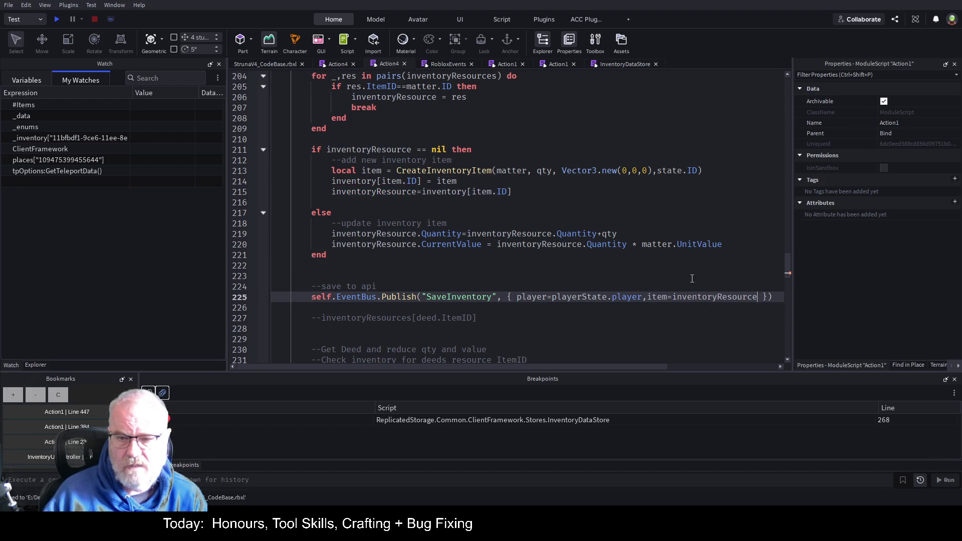
{"action": "left_click", "coordinate": [687, 276]}
{"action": "key", "text": "ctrl+s"}
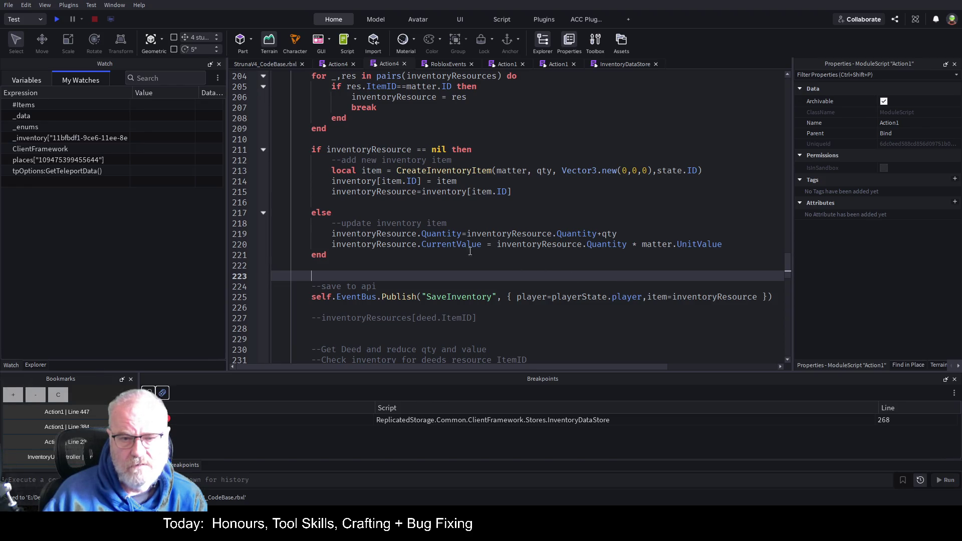
Delete the old Get Deed planning comments, the commented inventoryResources line and extra blank lines.
{"action": "scroll", "coordinate": [470, 251], "scroll_direction": "down", "scroll_amount": 5}
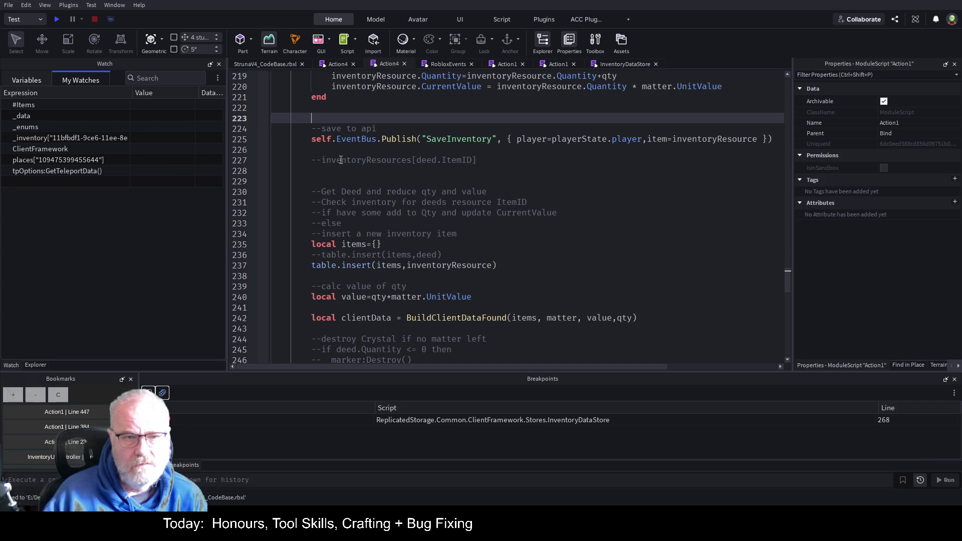
{"action": "mouse_move", "coordinate": [305, 191]}
{"action": "left_mouse_down"}
{"action": "mouse_move", "coordinate": [446, 202]}
{"action": "mouse_move", "coordinate": [451, 223]}
{"action": "mouse_move", "coordinate": [470, 233]}
{"action": "left_mouse_up"}
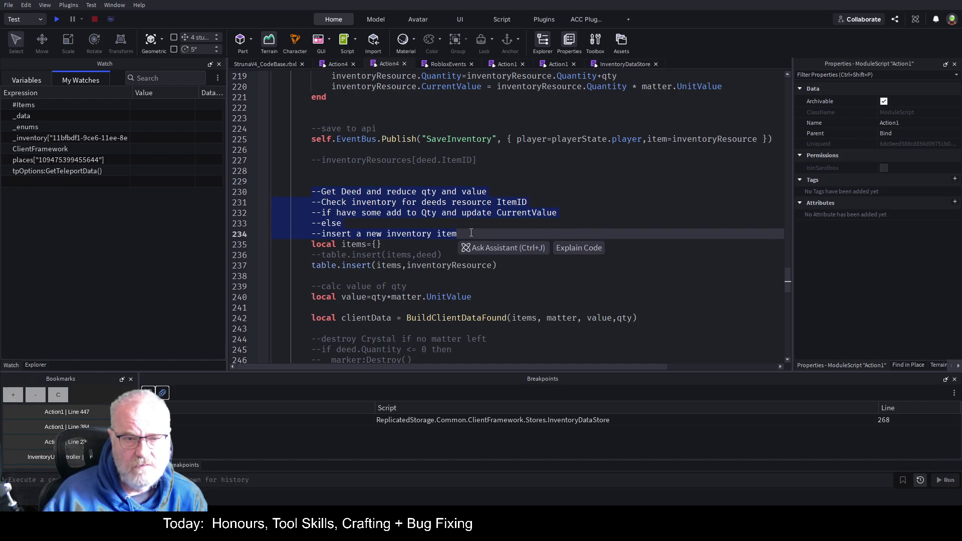
{"action": "key", "text": "Delete"}
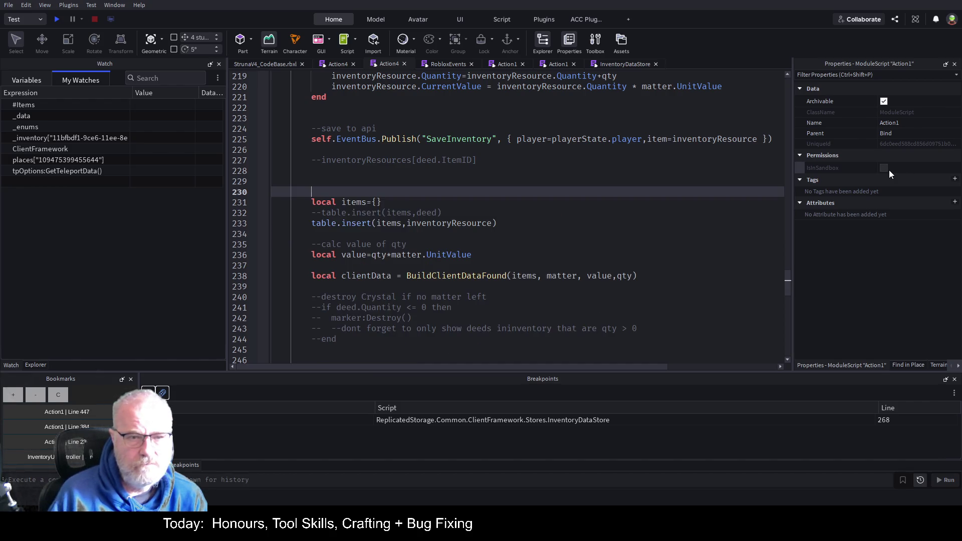
{"action": "key", "text": "Up"}
{"action": "key", "text": "Up"}
{"action": "key", "text": "Up"}
{"action": "key", "text": "shift+Home"}
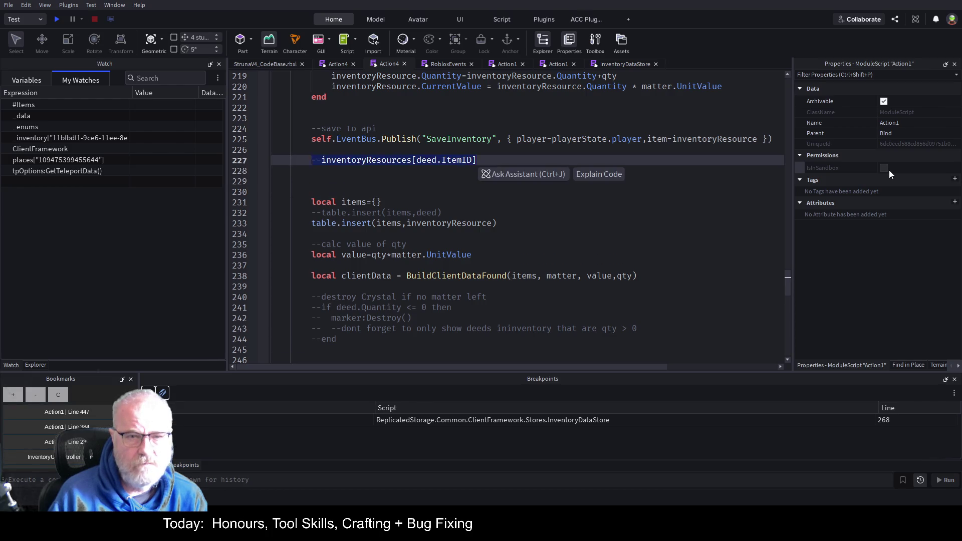
{"action": "key", "text": "Delete"}
{"action": "key", "text": "Down"}
{"action": "key", "text": "Down"}
{"action": "key", "text": "Down"}
{"action": "key", "text": "BackSpace"}
{"action": "key", "text": "BackSpace"}
{"action": "key", "text": "BackSpace"}
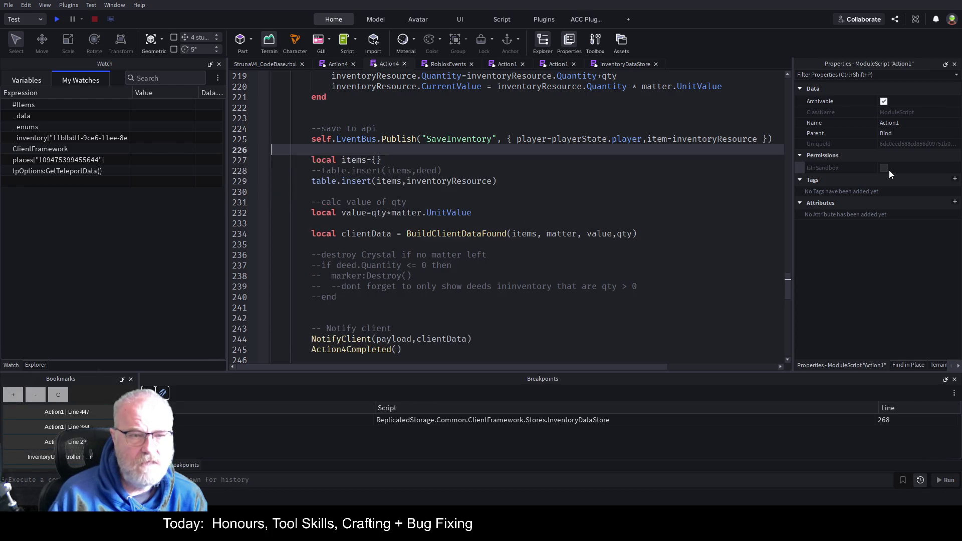
{"action": "key", "text": "Up"}
{"action": "key", "text": "Up"}
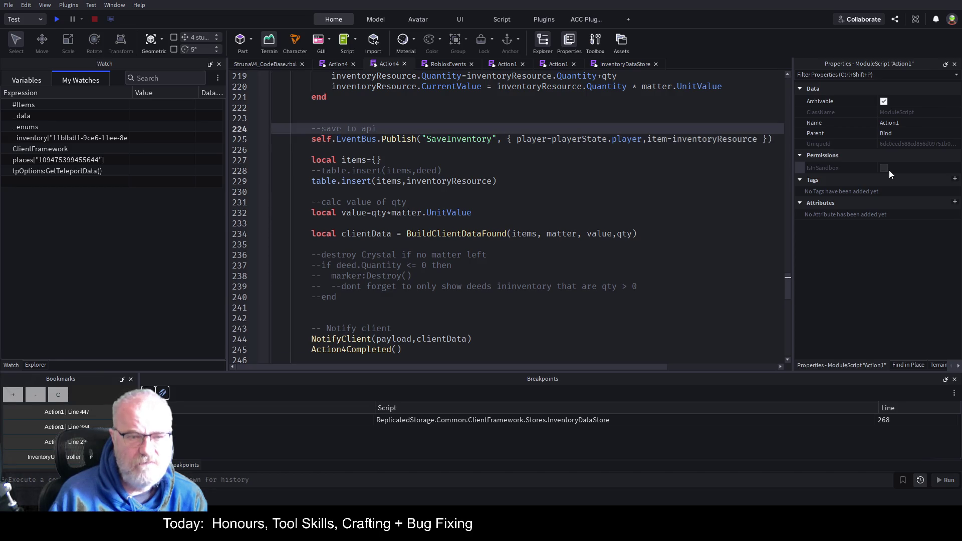
Correct the save api comment to read 'save Inventory'.
{"action": "key", "text": "Right"}
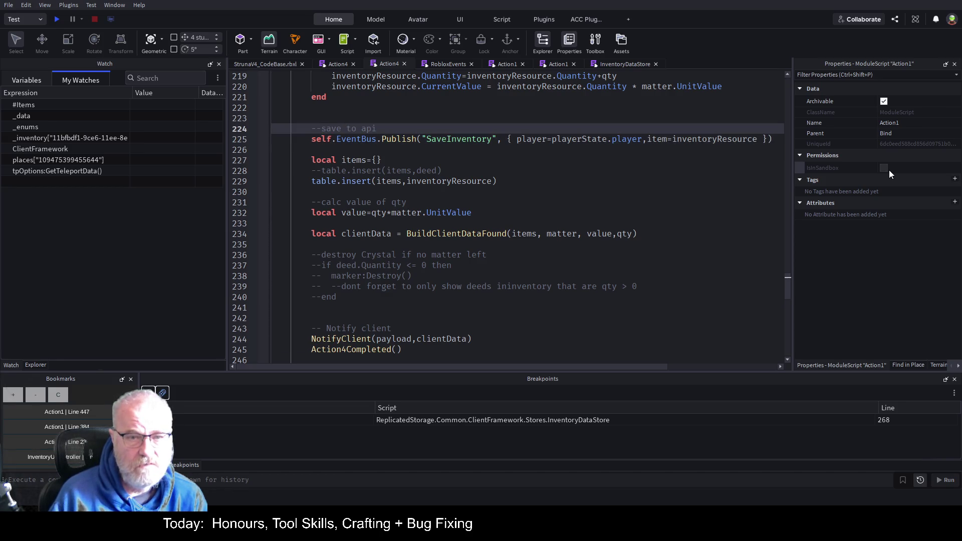
{"action": "type", "text": "Inventor"}
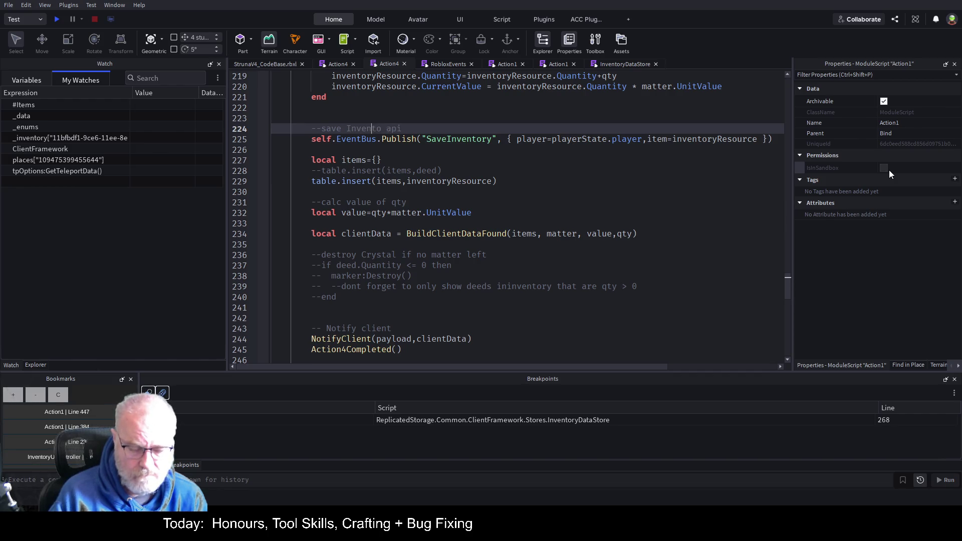
{"action": "type", "text": "y"}
{"action": "key", "text": "Delete"}
{"action": "key", "text": "Delete"}
{"action": "key", "text": "Right"}
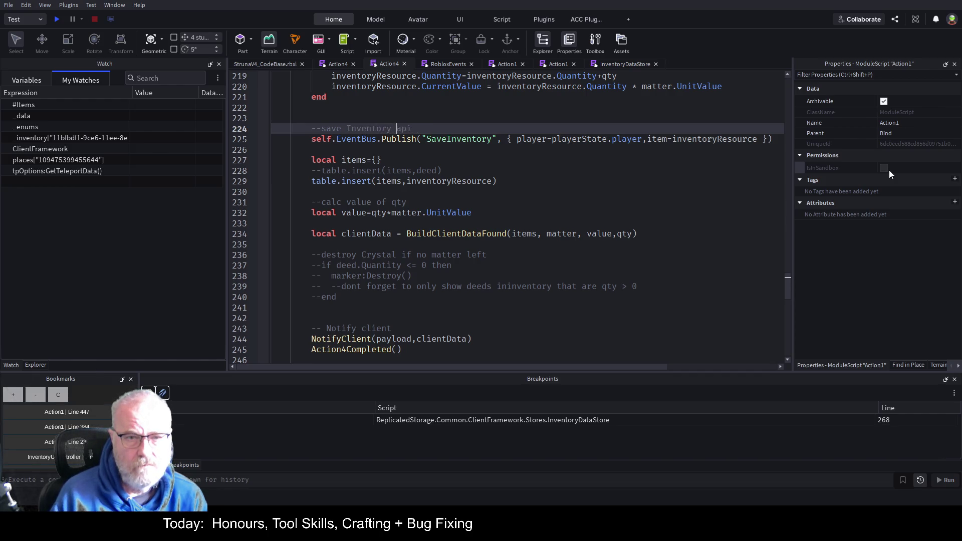
Change the BuildClientDataFound argument from items to {inventoryResource}.
{"action": "key", "text": "Down"}
{"action": "key", "text": "Down"}
{"action": "key", "text": "Down"}
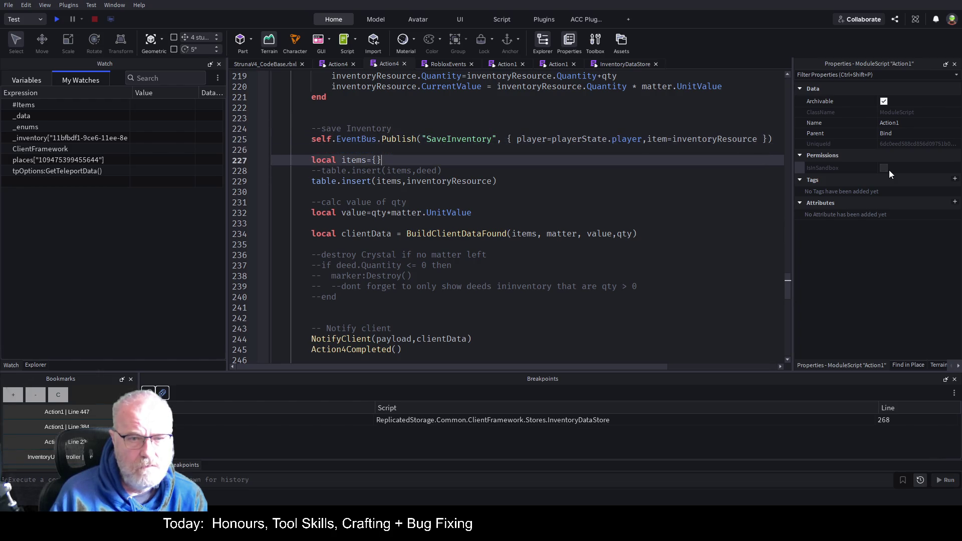
{"action": "key", "text": "Up"}
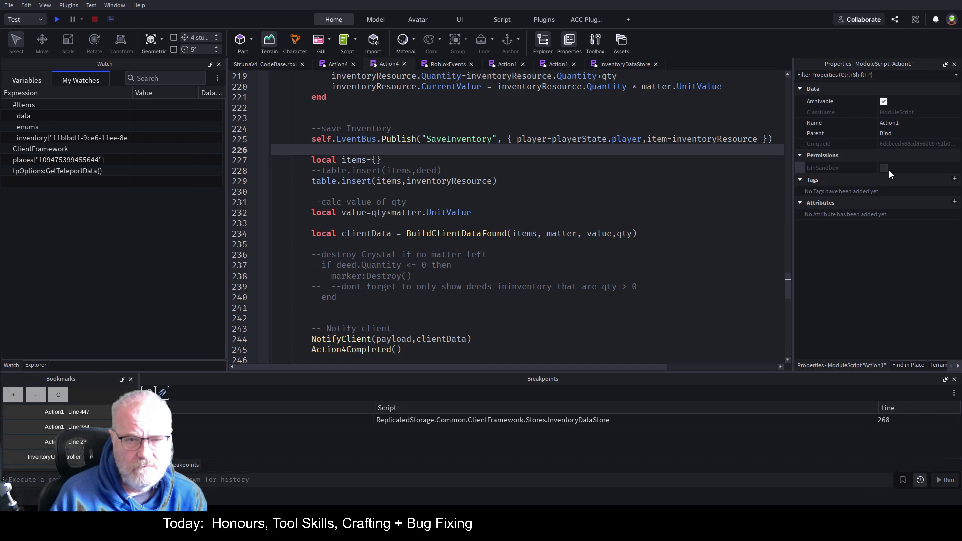
{"action": "key", "text": "Down"}
{"action": "key", "text": "Down"}
{"action": "key", "text": "Down"}
{"action": "key", "text": "Right"}
{"action": "key", "text": "Right"}
{"action": "key", "text": "Right"}
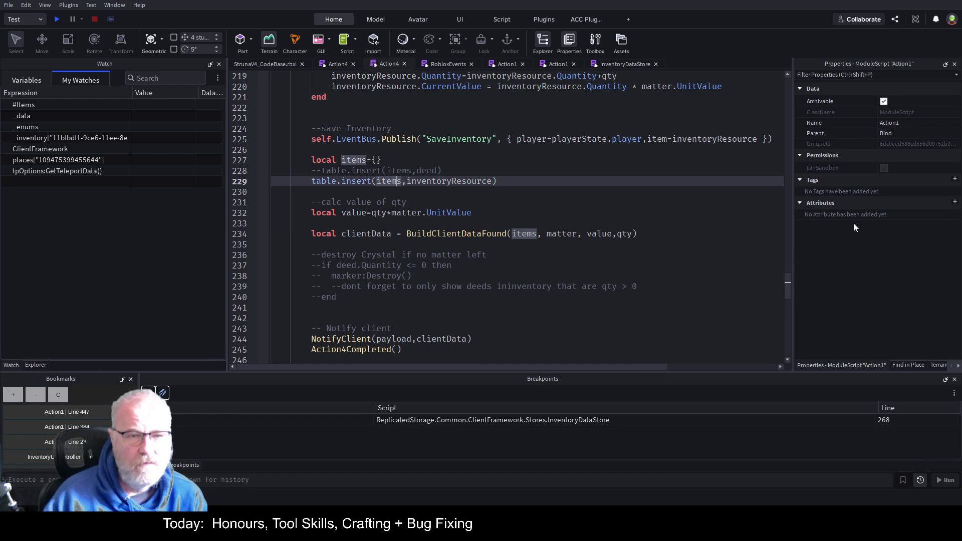
{"action": "left_click", "coordinate": [536, 234]}
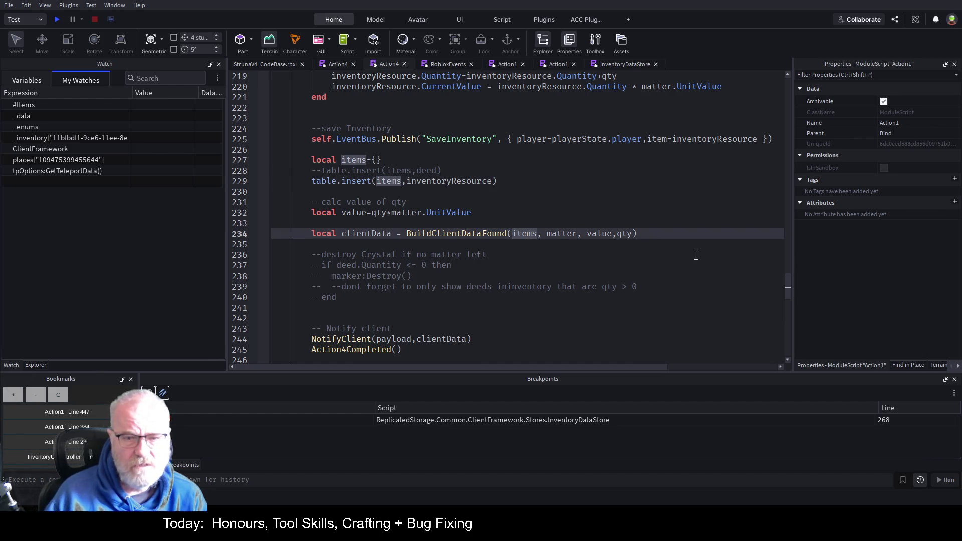
{"action": "type", "text": "{}"}
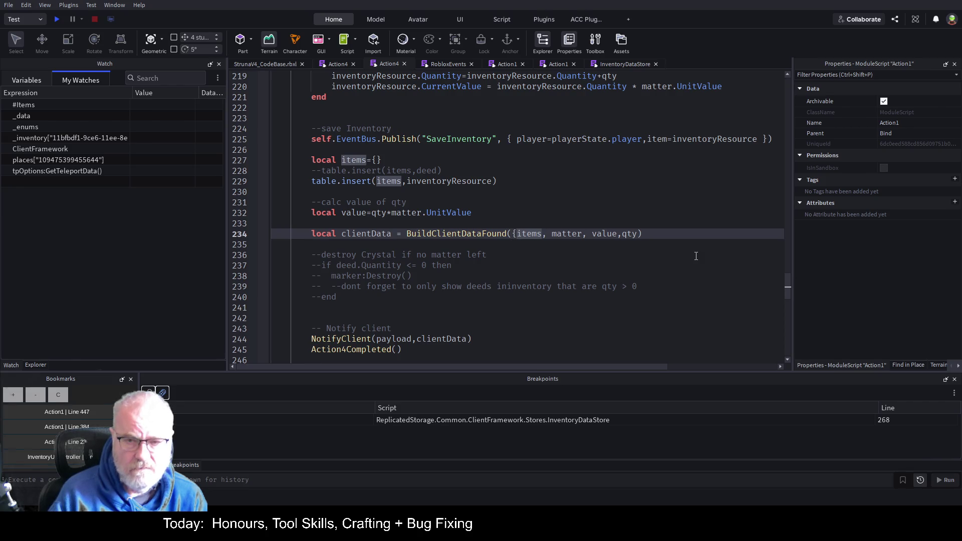
{"action": "key", "text": "Delete"}
{"action": "key", "text": "Delete"}
{"action": "key", "text": "Delete"}
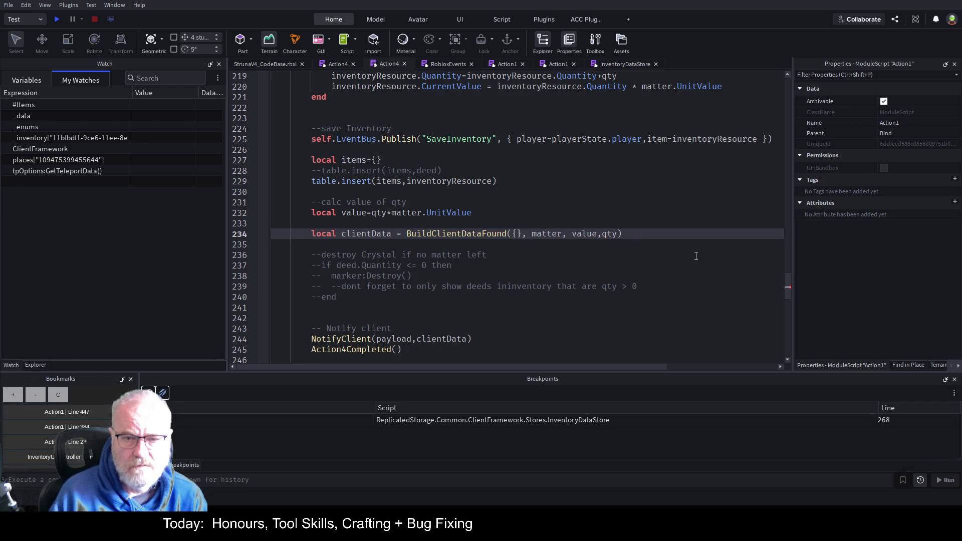
{"action": "key", "text": "Left"}
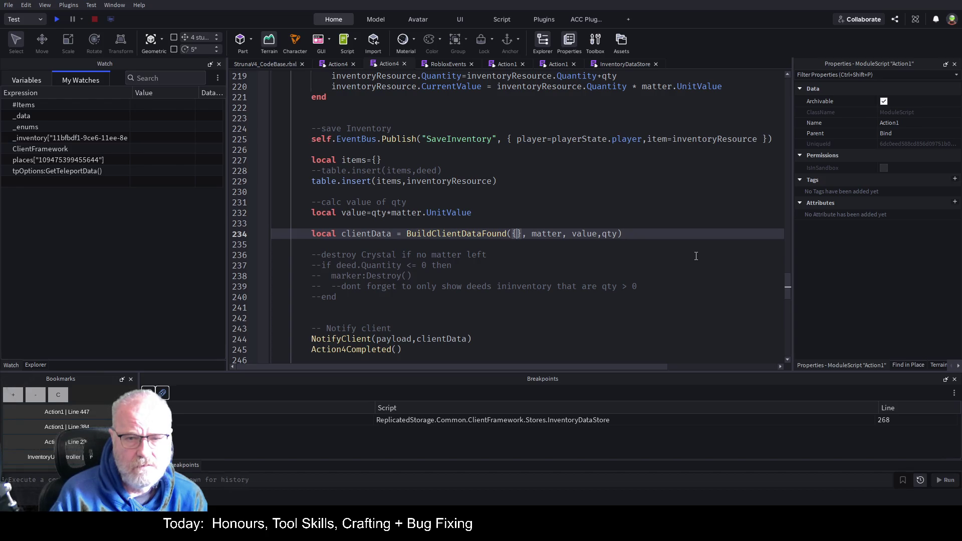
{"action": "type", "text": "inv"}
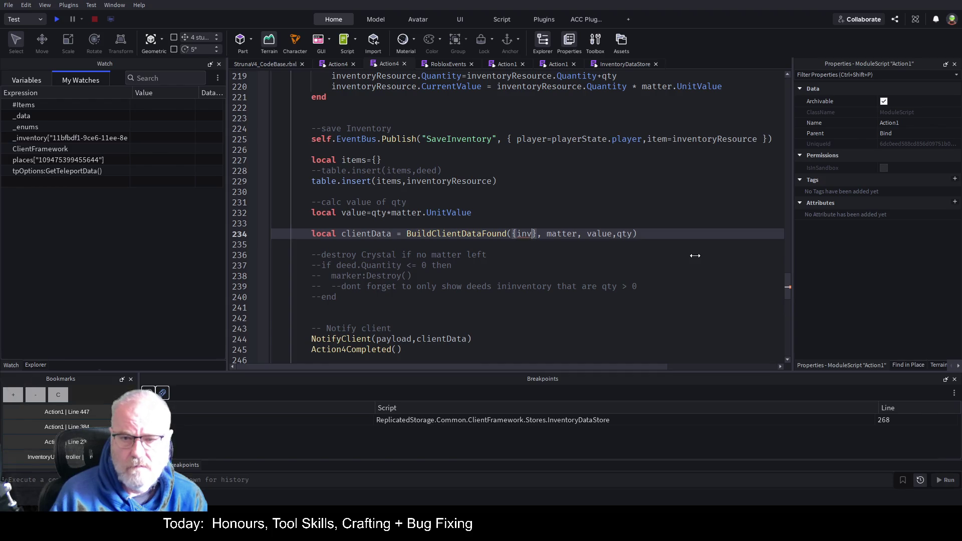
{"action": "key", "text": "Tab"}
Delete the now-unused local items table block.
{"action": "key", "text": "Up"}
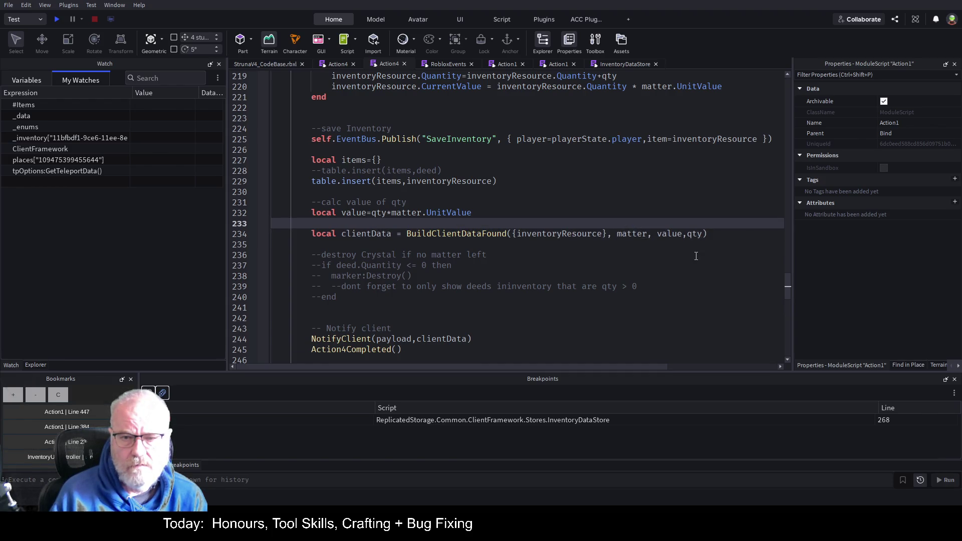
{"action": "key", "text": "Up"}
{"action": "key", "text": "Up"}
{"action": "key", "text": "Up"}
{"action": "key", "text": "shift+Up"}
{"action": "key", "text": "shift+Up"}
{"action": "key", "text": "shift+Up"}
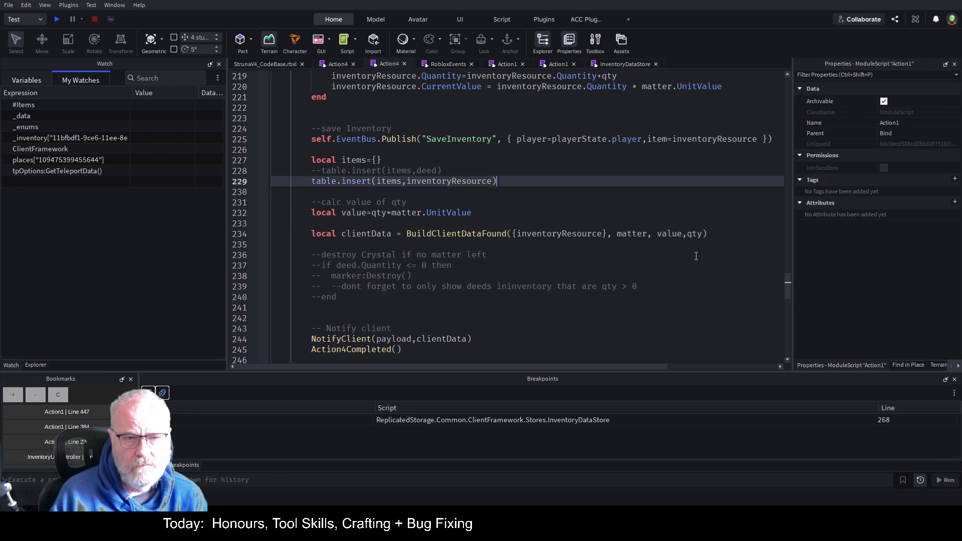
{"action": "key", "text": "Delete"}
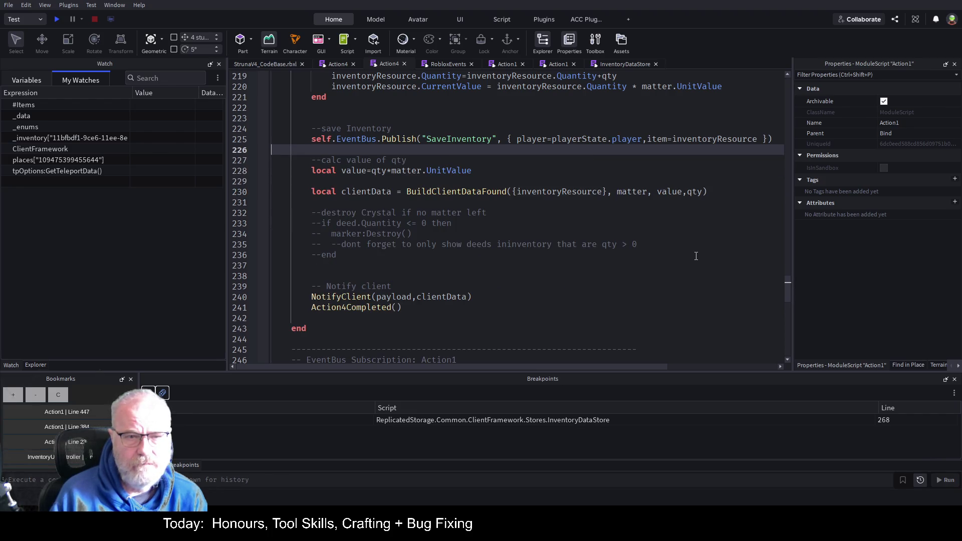
{"action": "key", "text": "Down"}
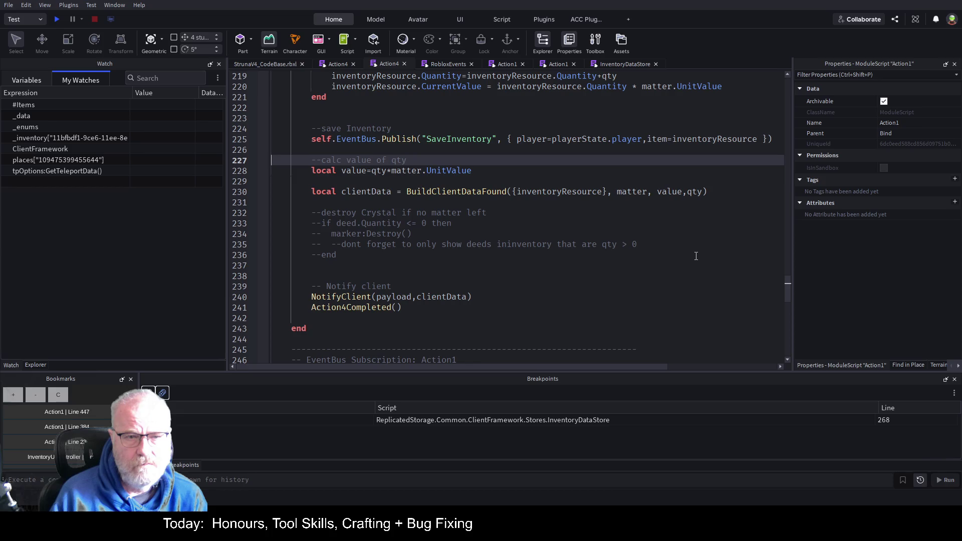
{"action": "key", "text": "End"}
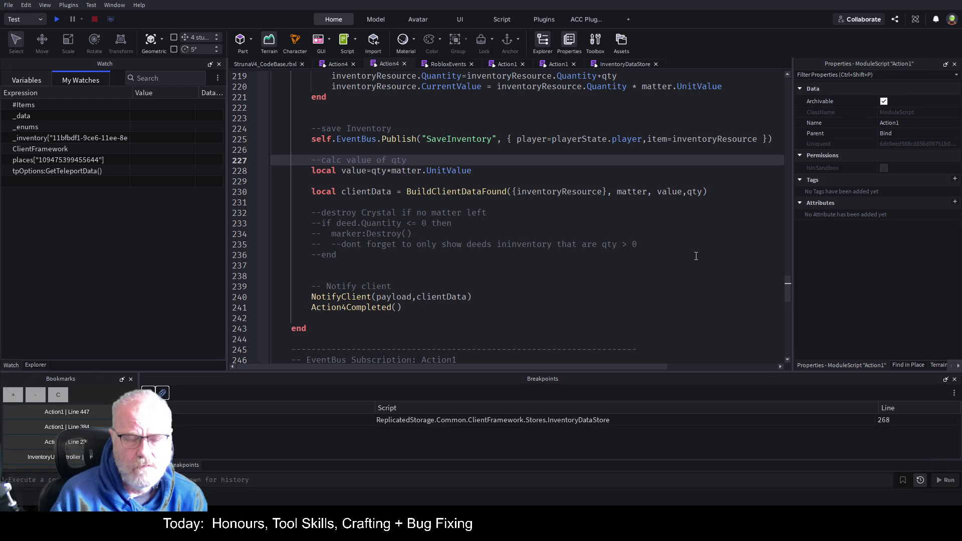
{"action": "type", "text": " used for "}
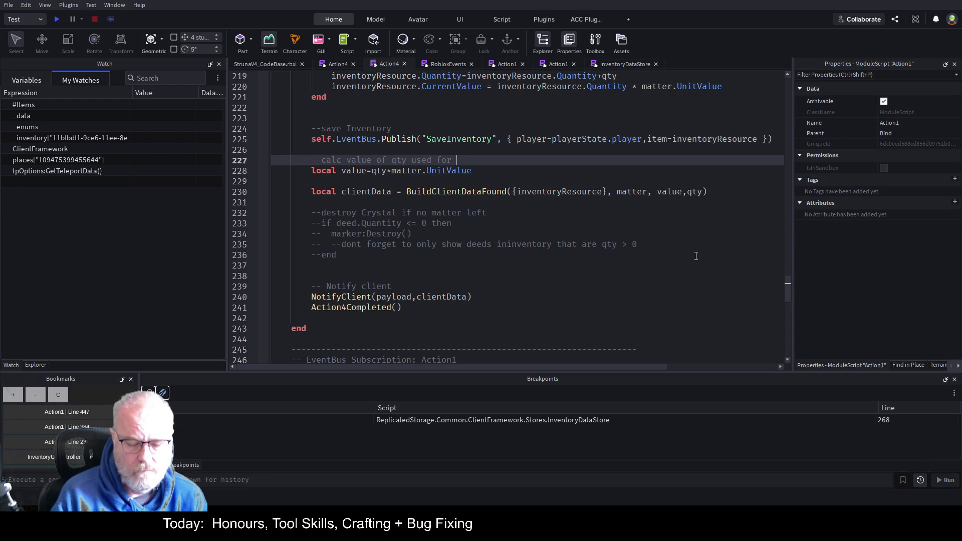
{"action": "type", "text": "message to cl"}
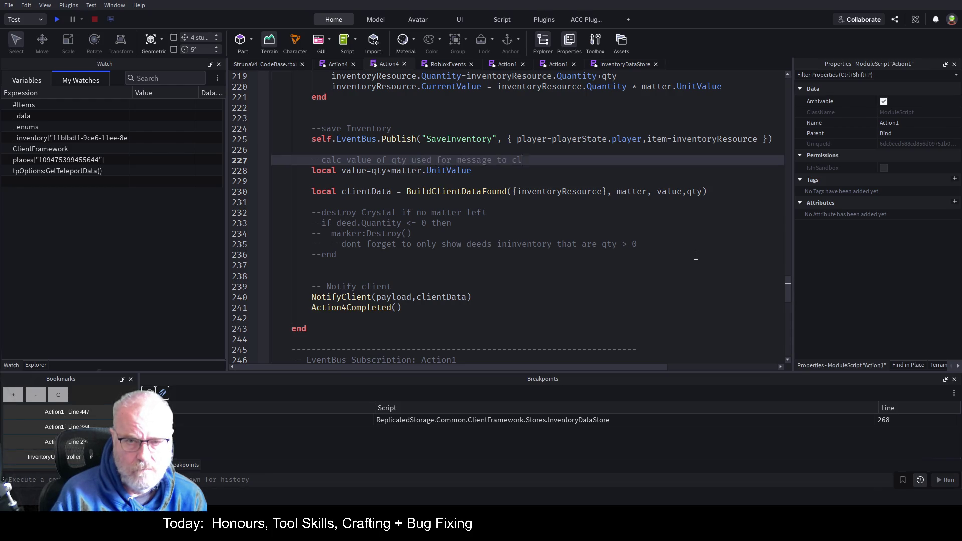
{"action": "type", "text": "ient"}
{"action": "key", "text": "ctrl+s"}
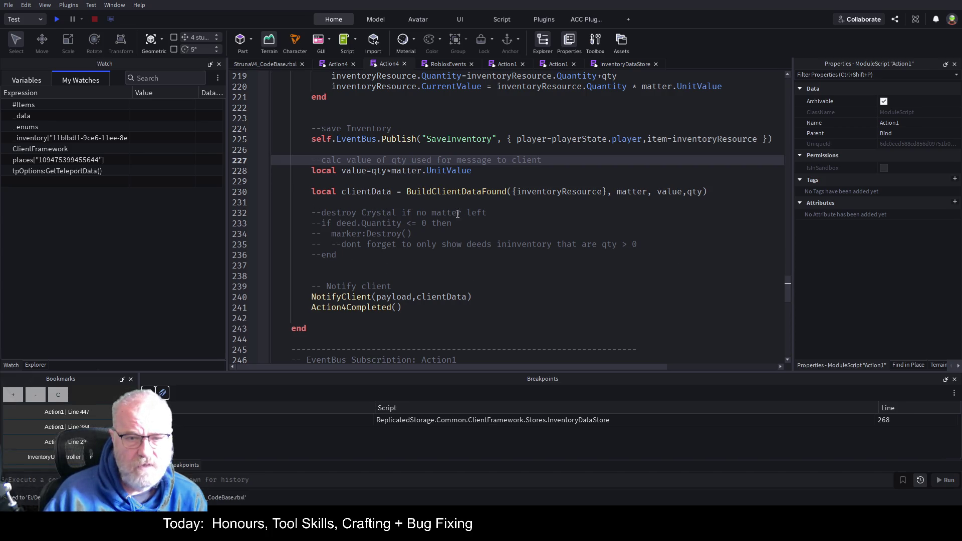
{"action": "left_click", "coordinate": [499, 223]}
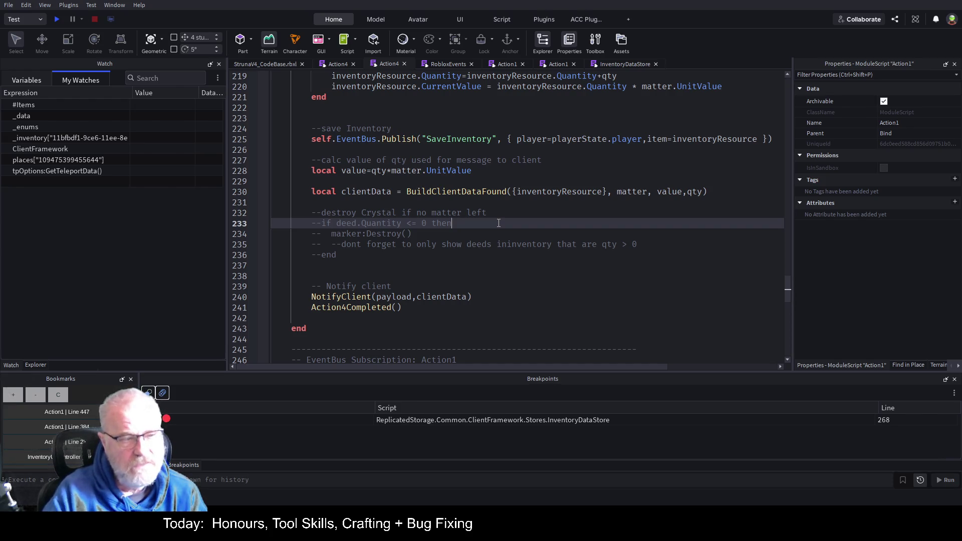
{"action": "double_click", "coordinate": [345, 223]}
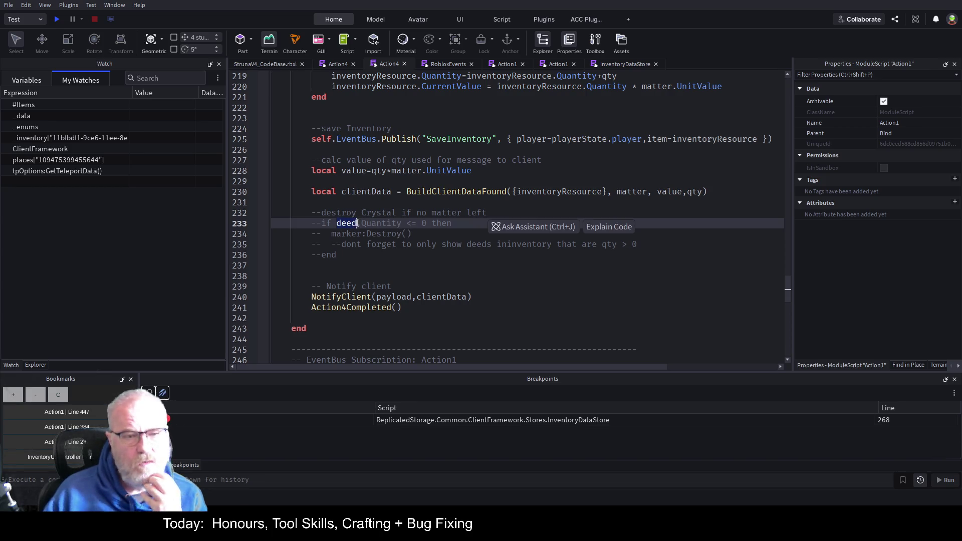
{"action": "key", "text": "Left"}
{"action": "key", "text": "Left"}
{"action": "key", "text": "Left"}
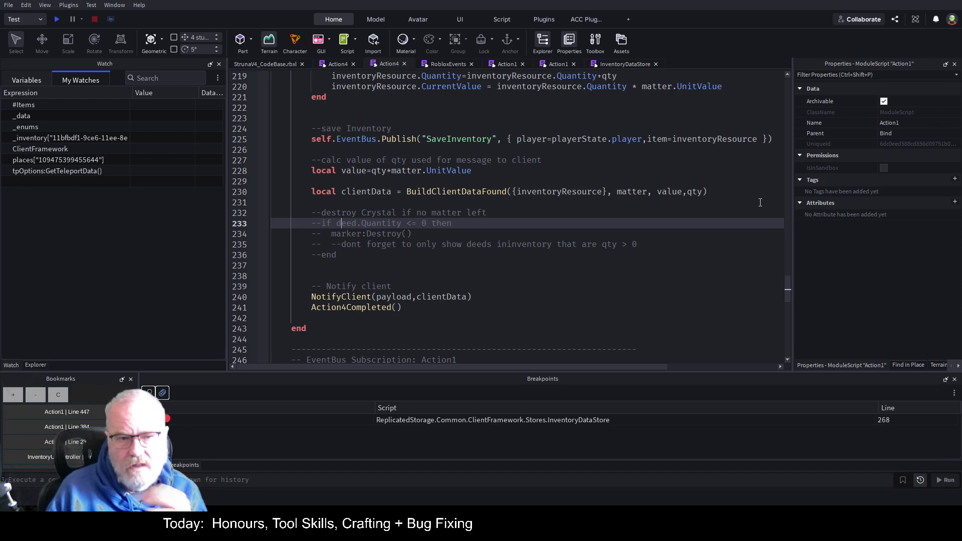
{"action": "key", "text": "Up"}
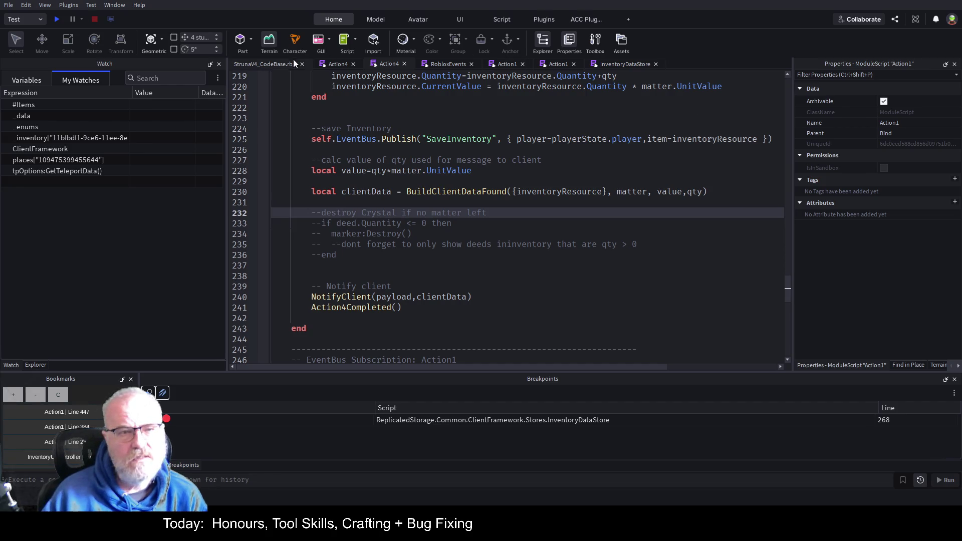
In the running game, walk the character to the blue DarkCrystal and select it to view its properties.
{"action": "left_click", "coordinate": [287, 62]}
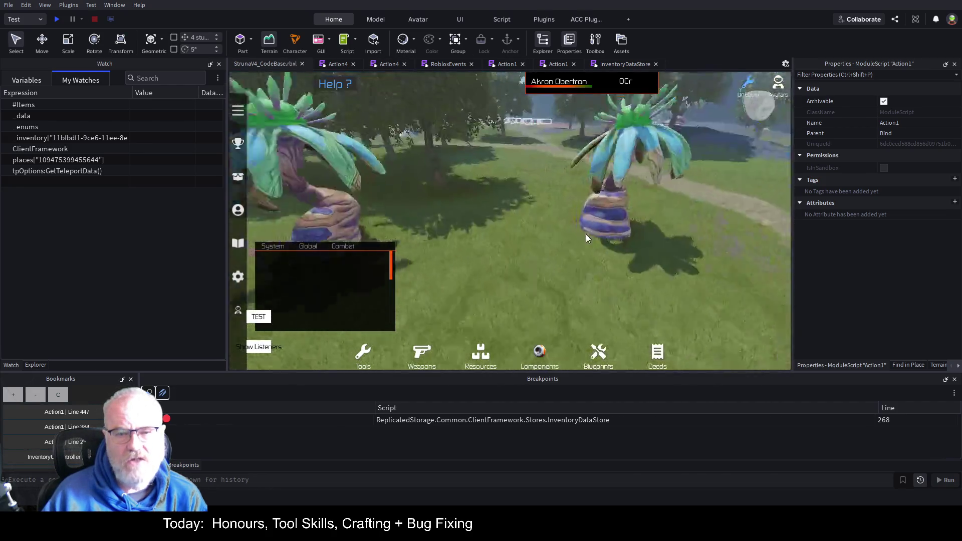
{"action": "key", "text": "w"}
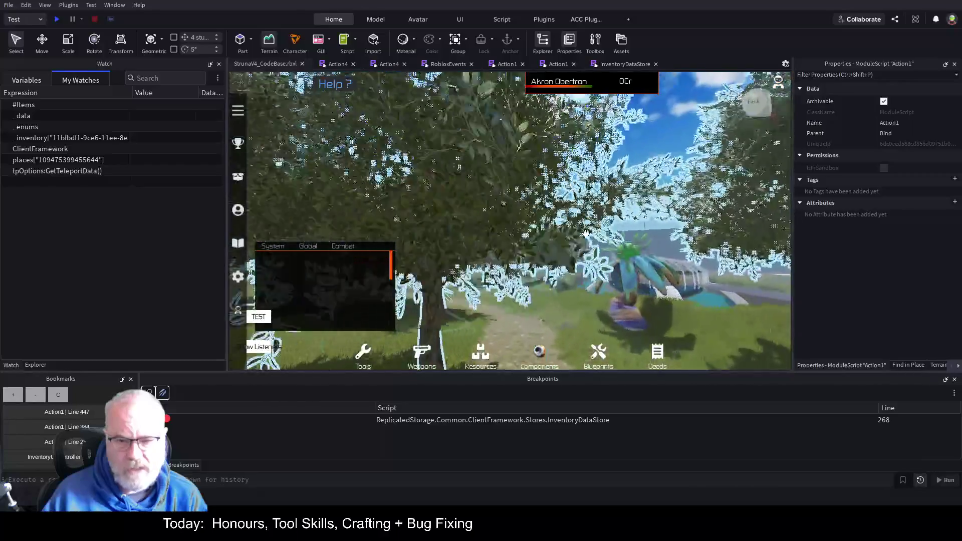
{"action": "key", "text": "w"}
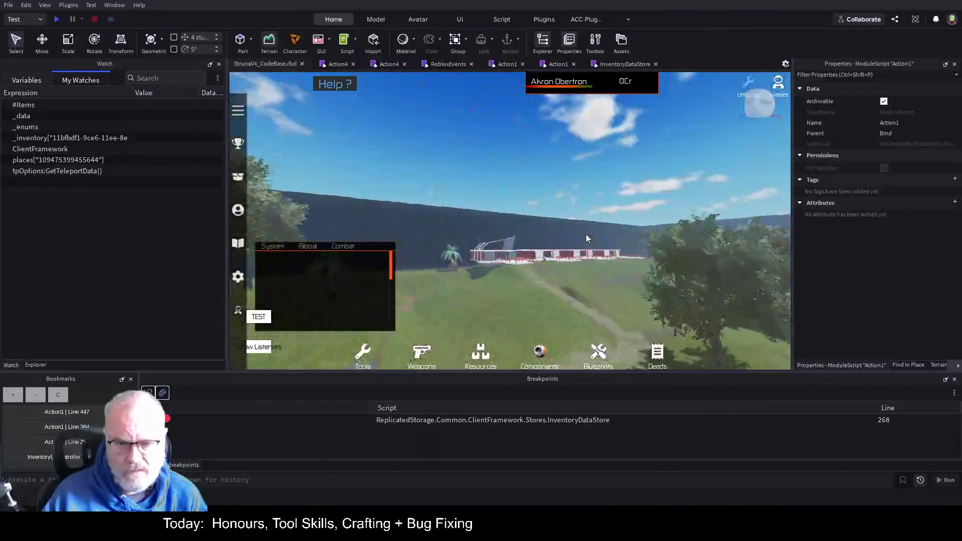
{"action": "key", "text": "w"}
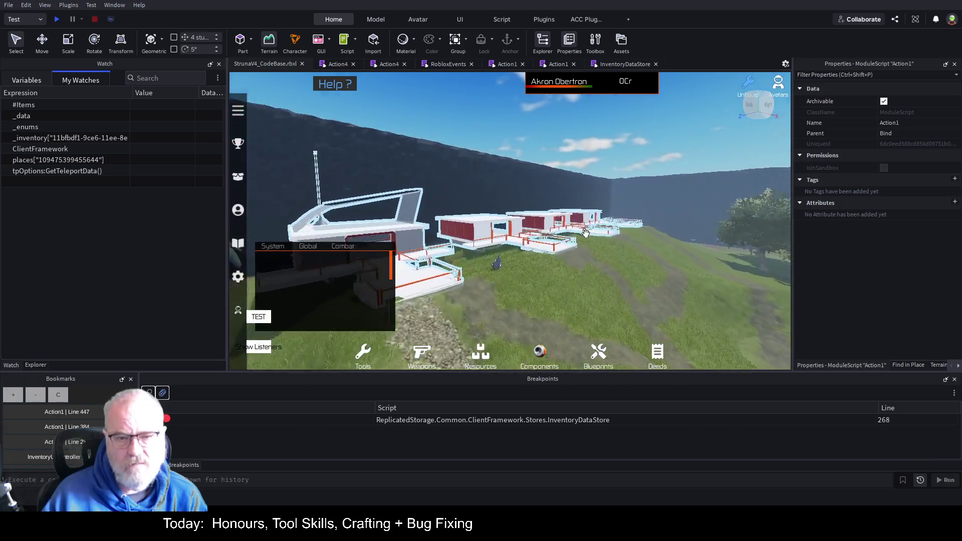
{"action": "key", "text": "w"}
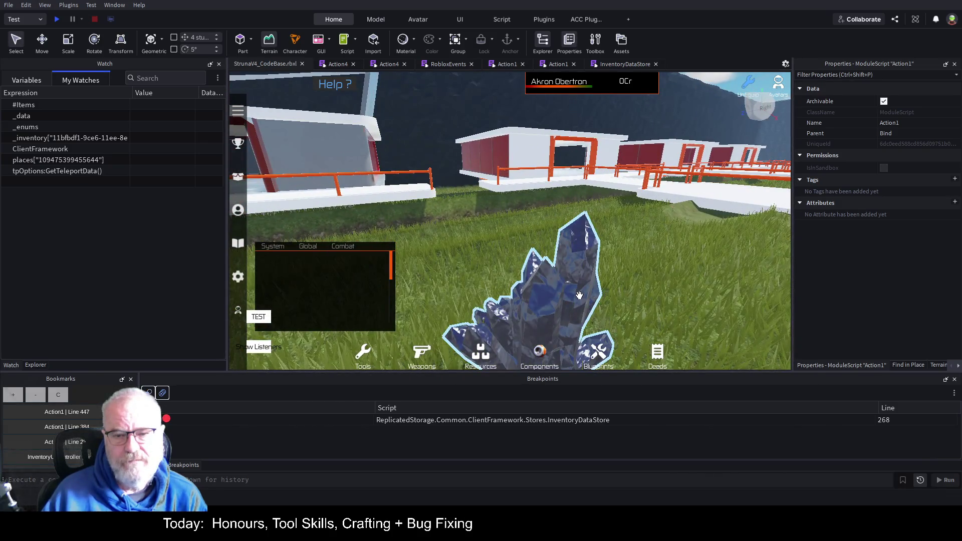
{"action": "left_click", "coordinate": [535, 309]}
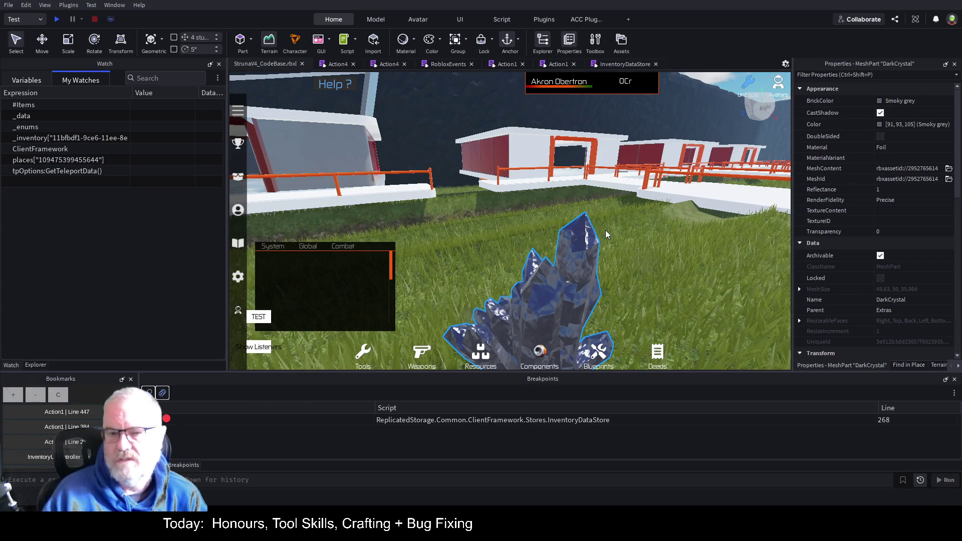
{"action": "scroll", "coordinate": [609, 235], "scroll_direction": "down", "scroll_amount": 5}
{"action": "scroll", "coordinate": [628, 230], "scroll_direction": "up", "scroll_amount": 5}
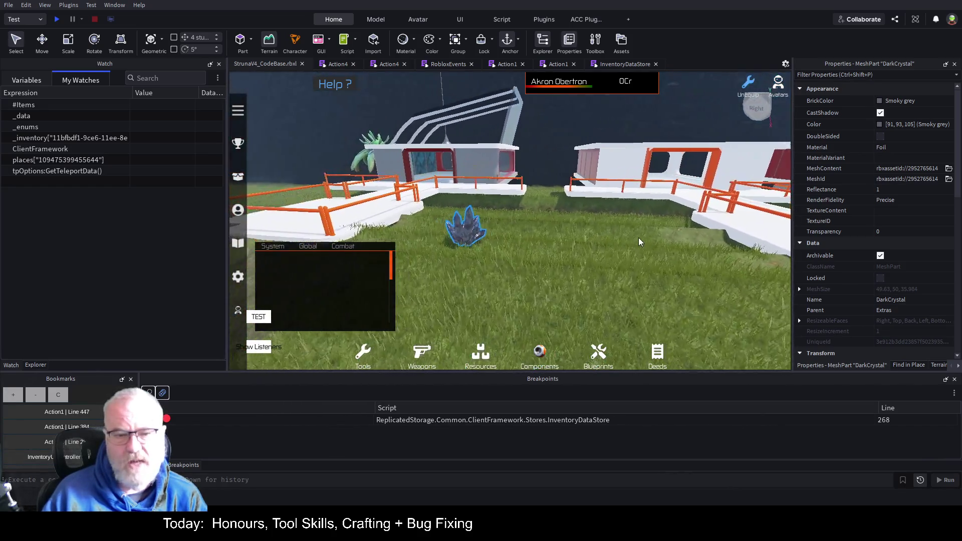
{"action": "scroll", "coordinate": [601, 235], "scroll_direction": "up", "scroll_amount": 2}
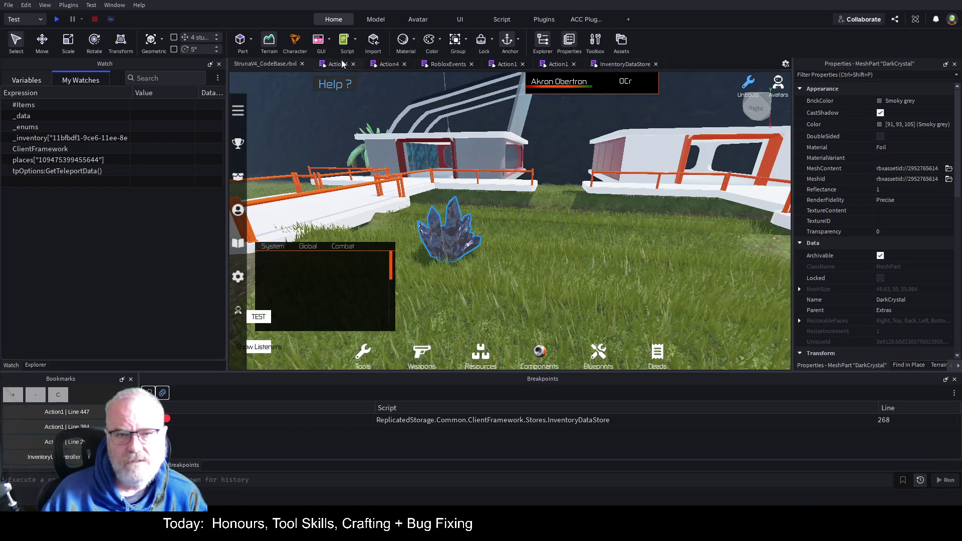
Replace the commented crystal-destroy code with a 'TODO : Future updates' comment heading.
{"action": "left_click", "coordinate": [386, 65]}
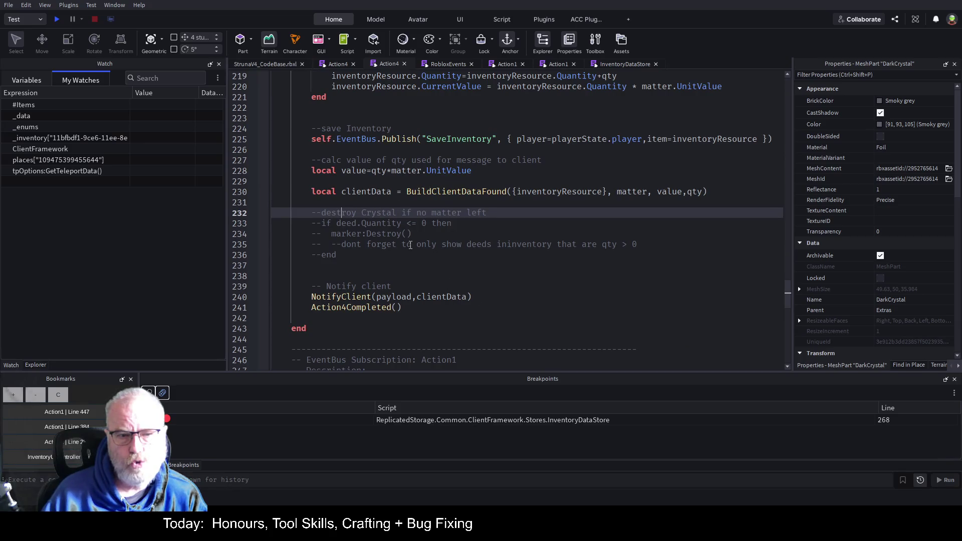
{"action": "mouse_move", "coordinate": [341, 257]}
{"action": "left_mouse_down"}
{"action": "mouse_move", "coordinate": [411, 233]}
{"action": "mouse_move", "coordinate": [311, 212]}
{"action": "left_mouse_up"}
{"action": "key", "text": "Delete"}
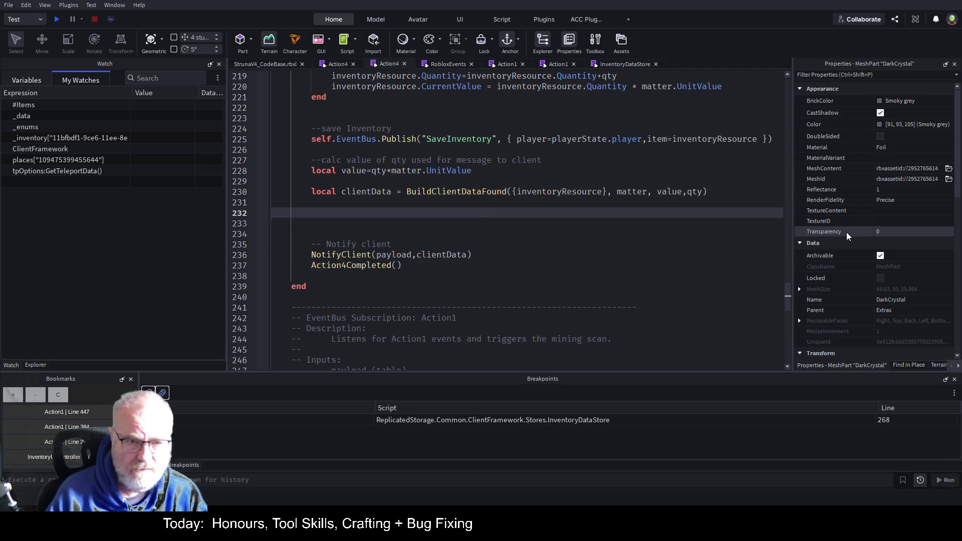
{"action": "type", "text": "--[["}
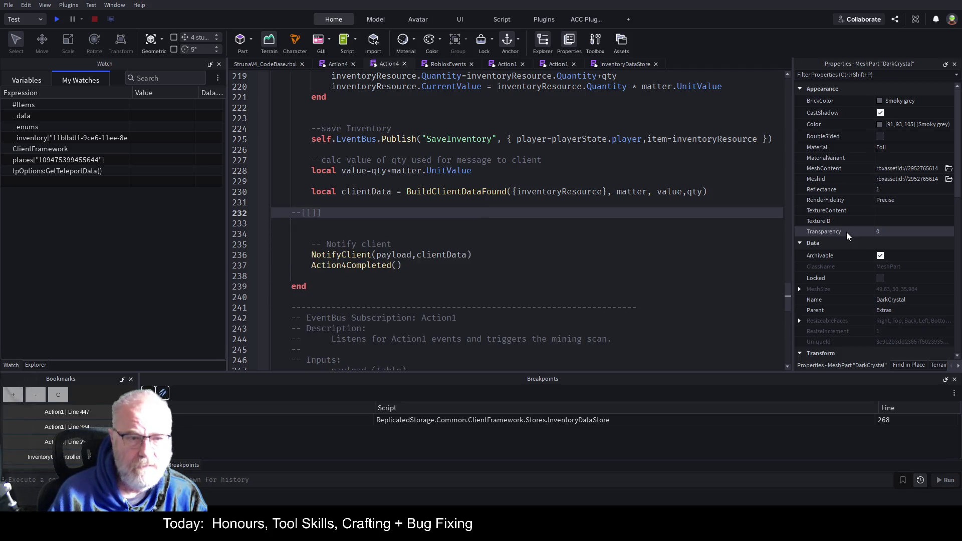
{"action": "key", "text": "Return"}
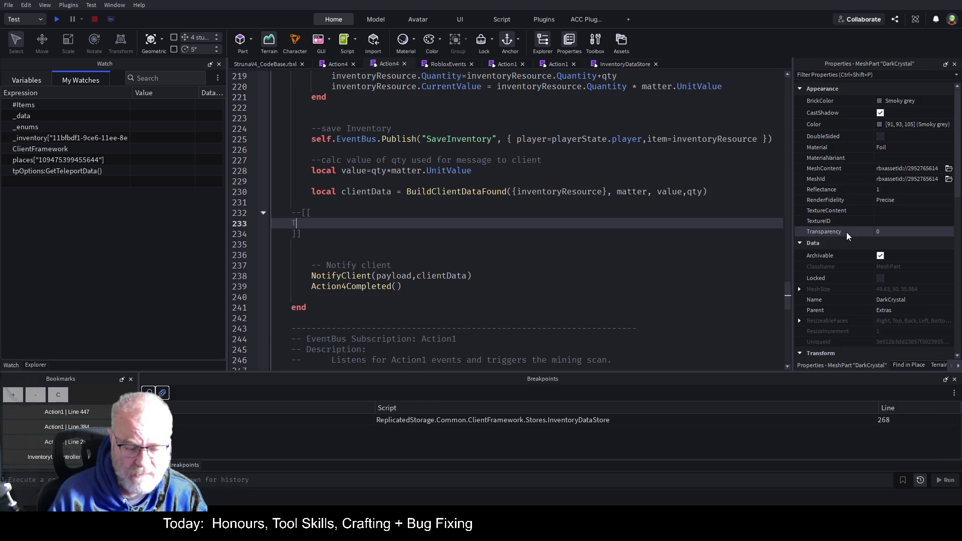
{"action": "type", "text": "ODO : Fu"}
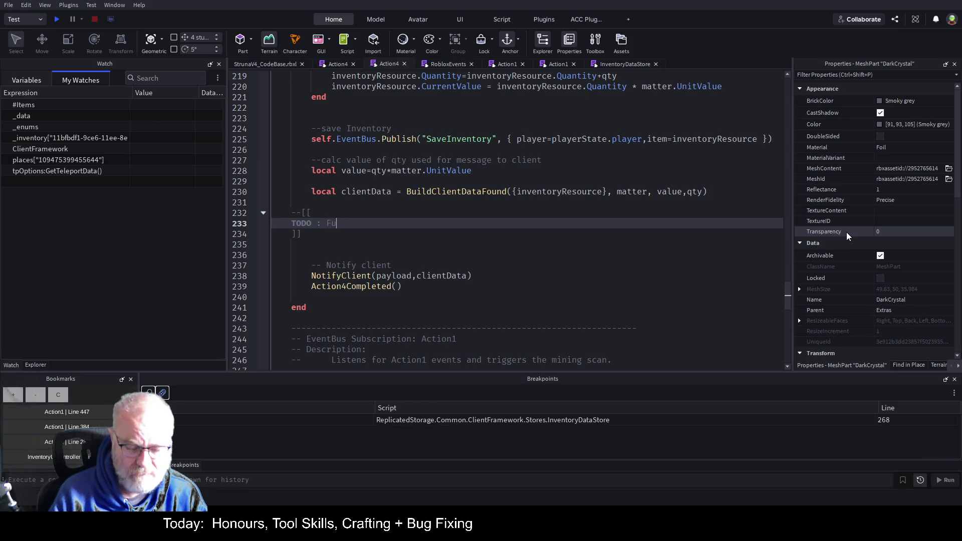
{"action": "type", "text": "ture updates"}
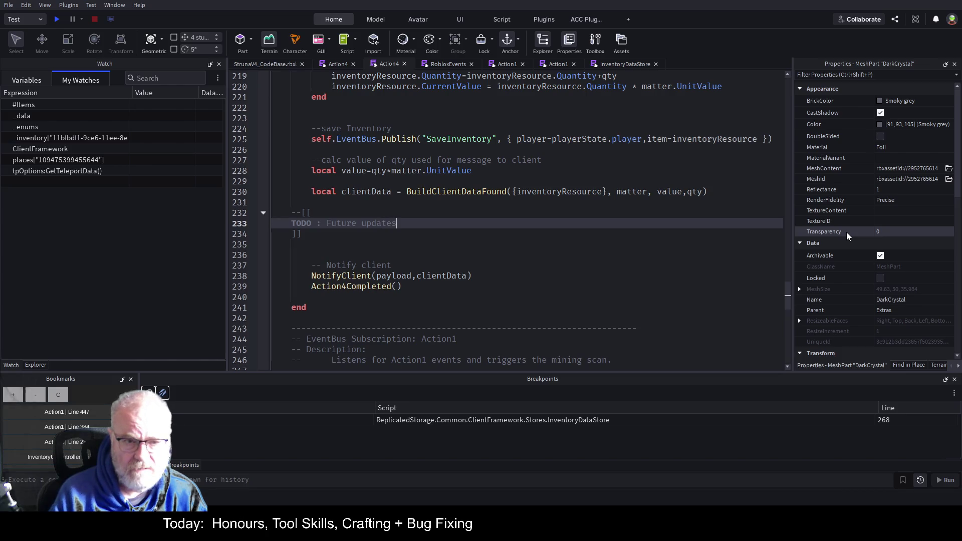
{"action": "key", "text": "Return"}
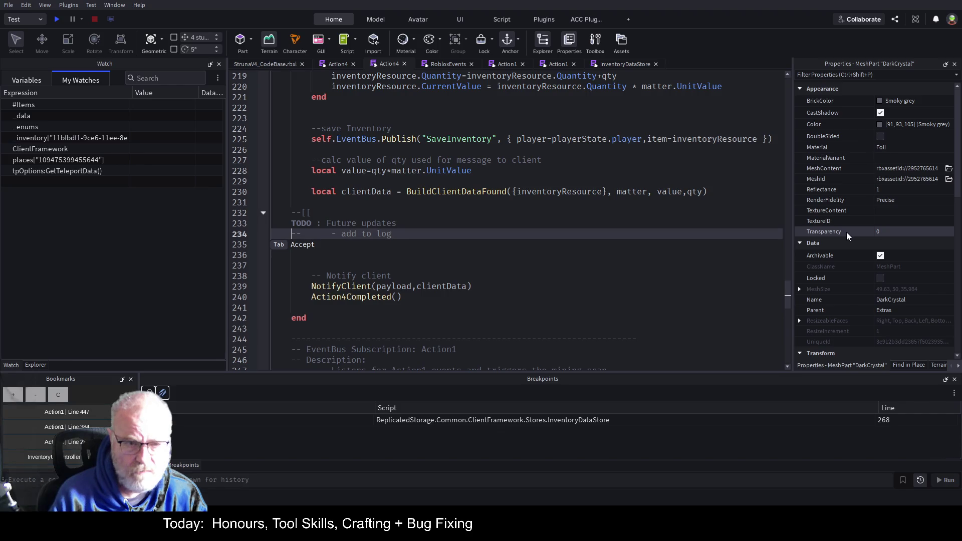
Add TODO item 1: lock the crystal to the extracting player so others move to another.
{"action": "type", "text": "1. "}
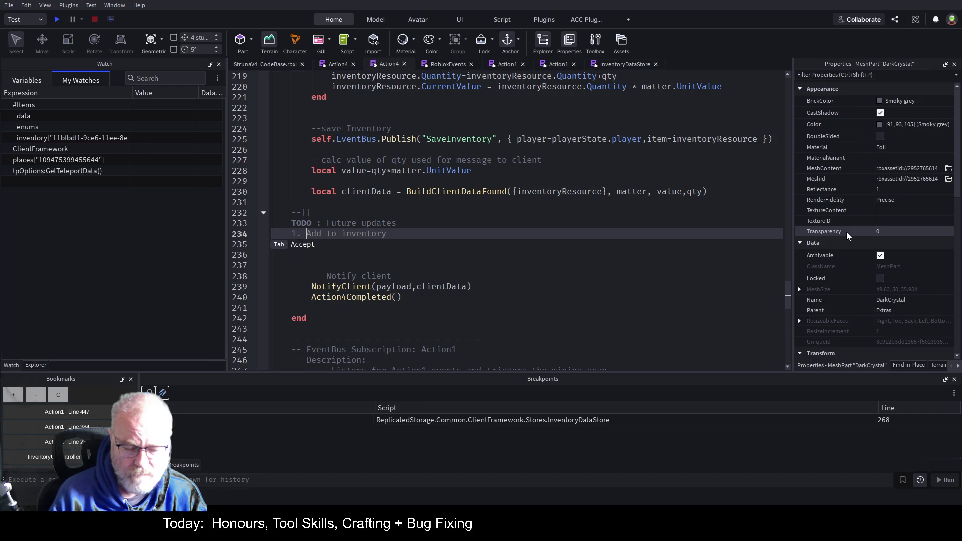
{"action": "type", "text": "Lock the c"}
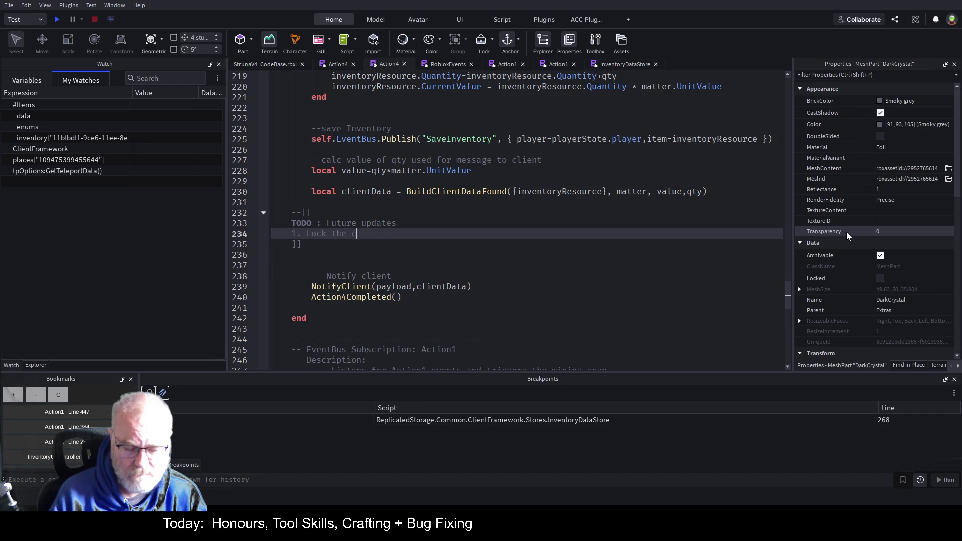
{"action": "type", "text": "rystal to the player"}
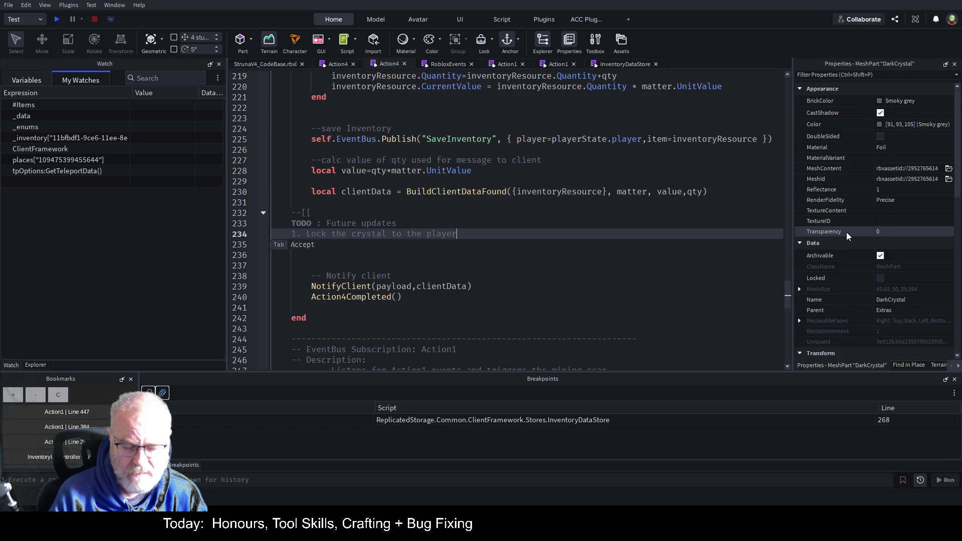
{"action": "key", "text": "Tab"}
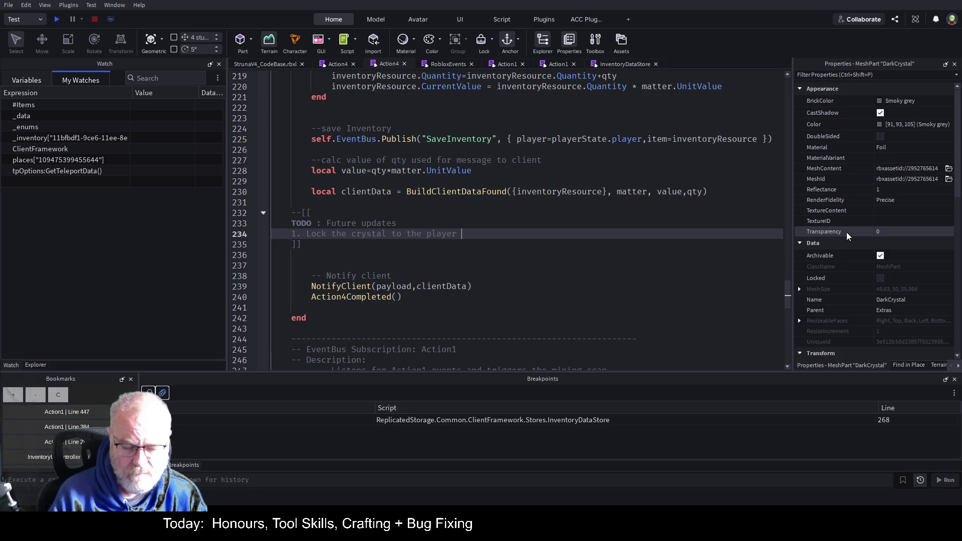
{"action": "type", "text": "exstr"}
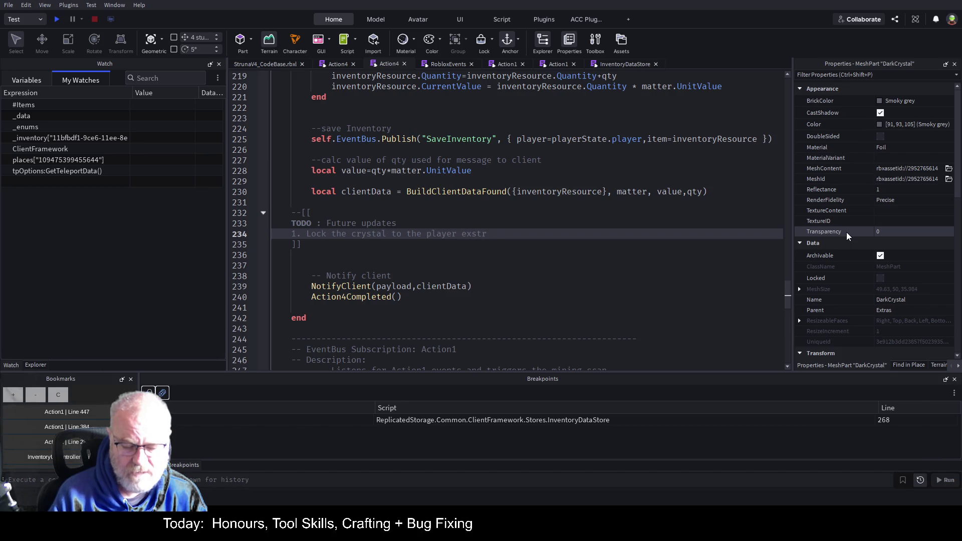
{"action": "type", "text": "acting so other"}
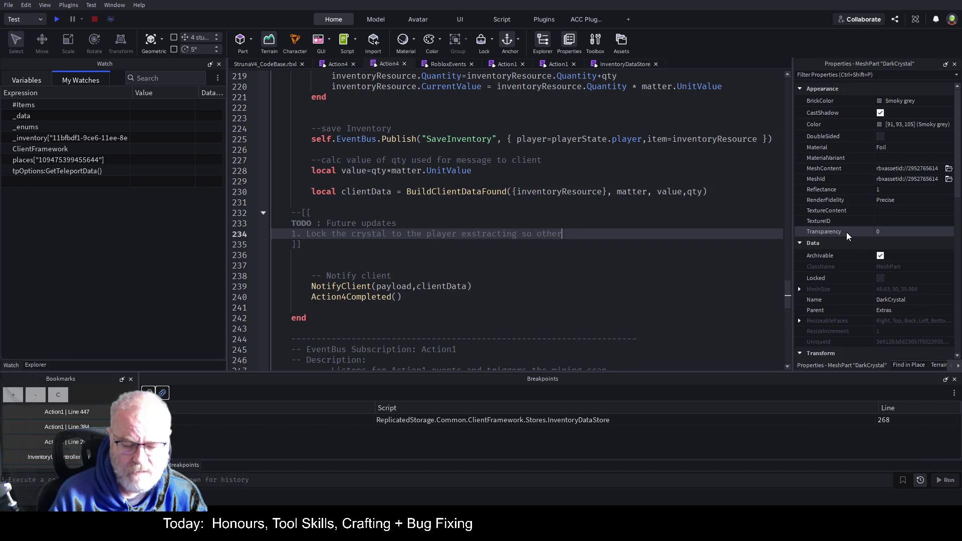
{"action": "type", "text": " players need"}
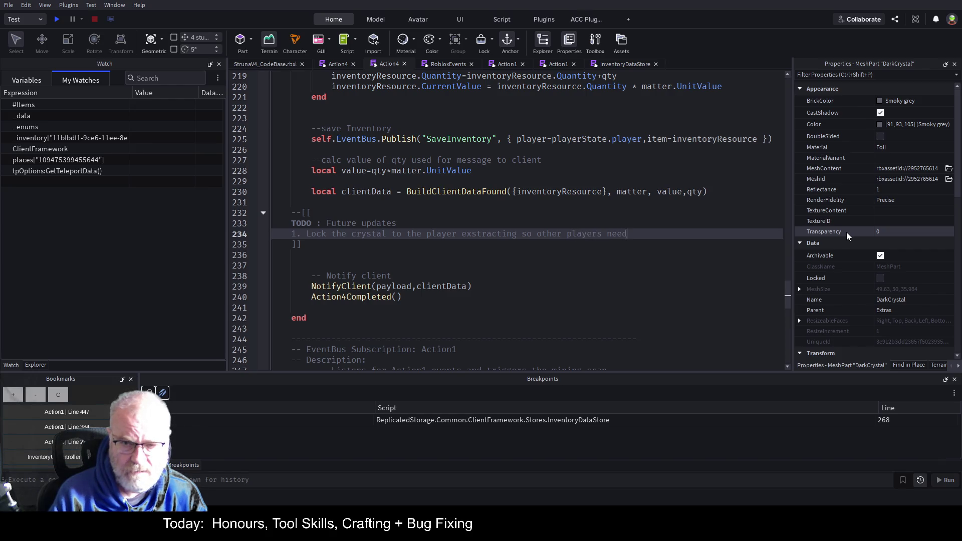
{"action": "type", "text": " to move to another"}
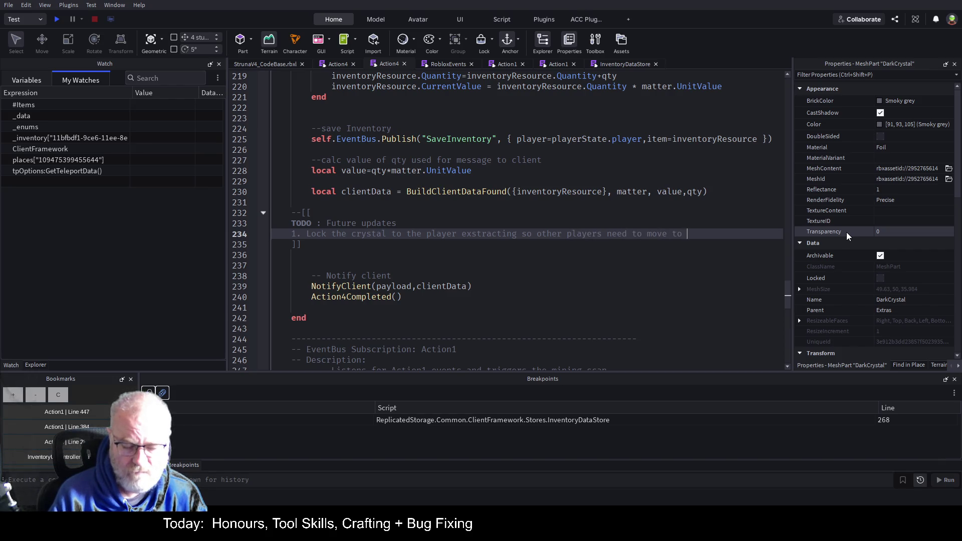
Add TODO item 2 about crystals holding a set quantity and being destroyed, then save.
{"action": "key", "text": "Return"}
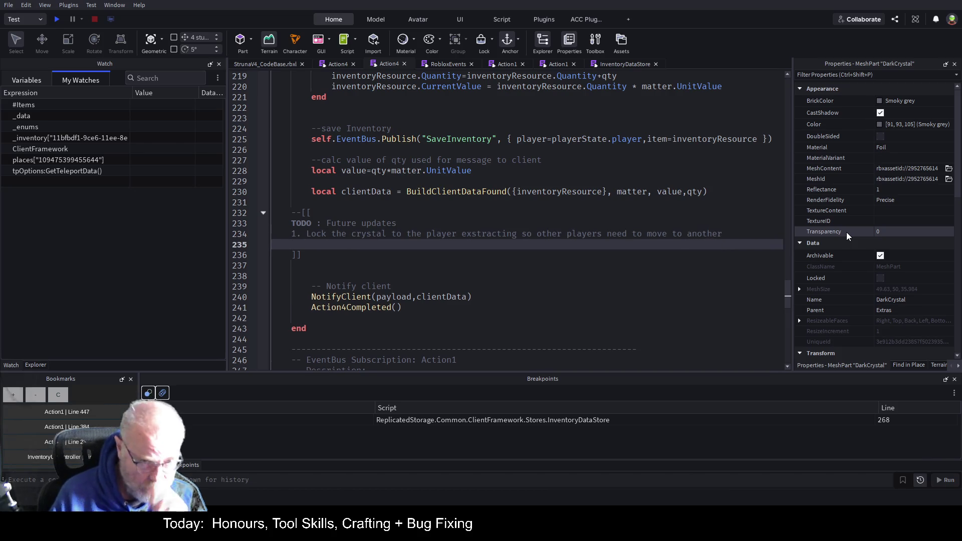
{"action": "type", "text": "2"}
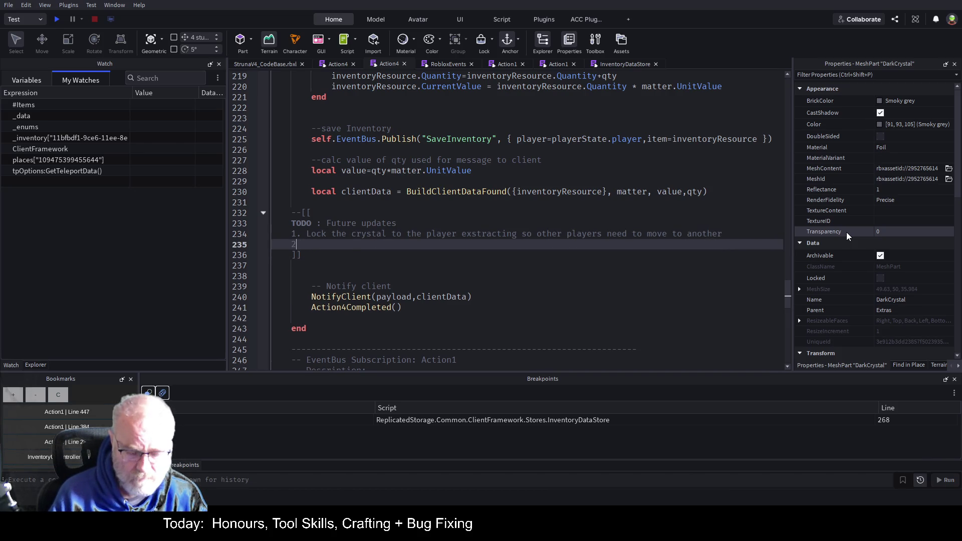
{"action": "type", "text": "/."}
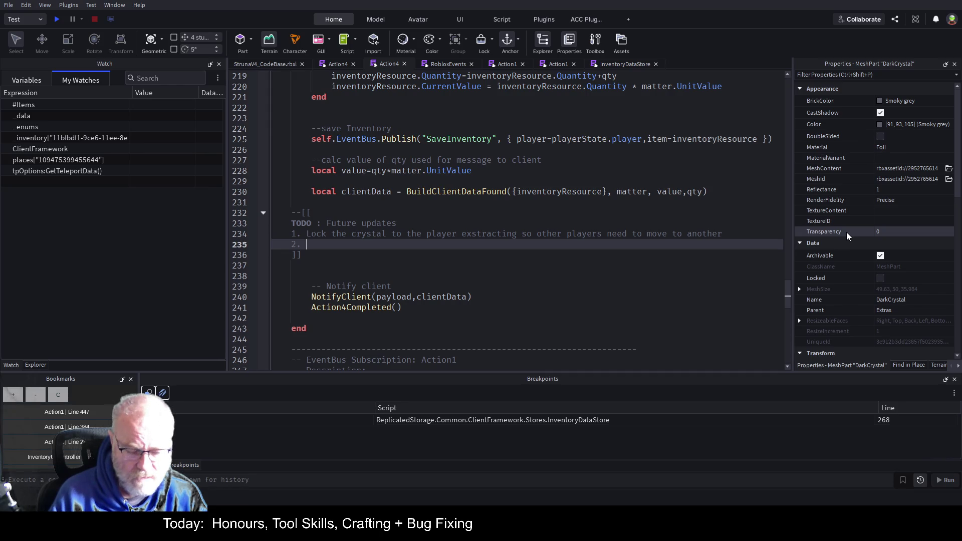
{"action": "type", "text": " Crystal has"}
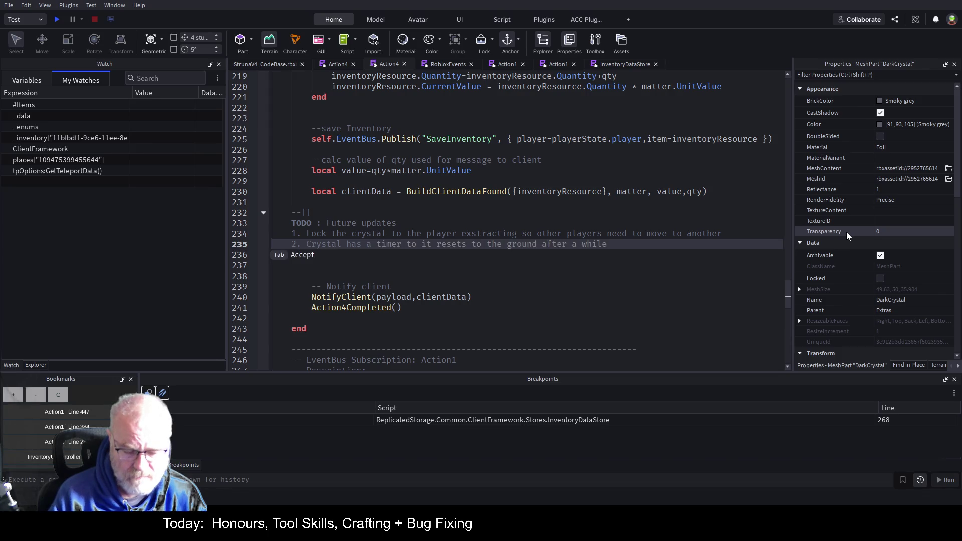
{"action": "type", "text": "fi"}
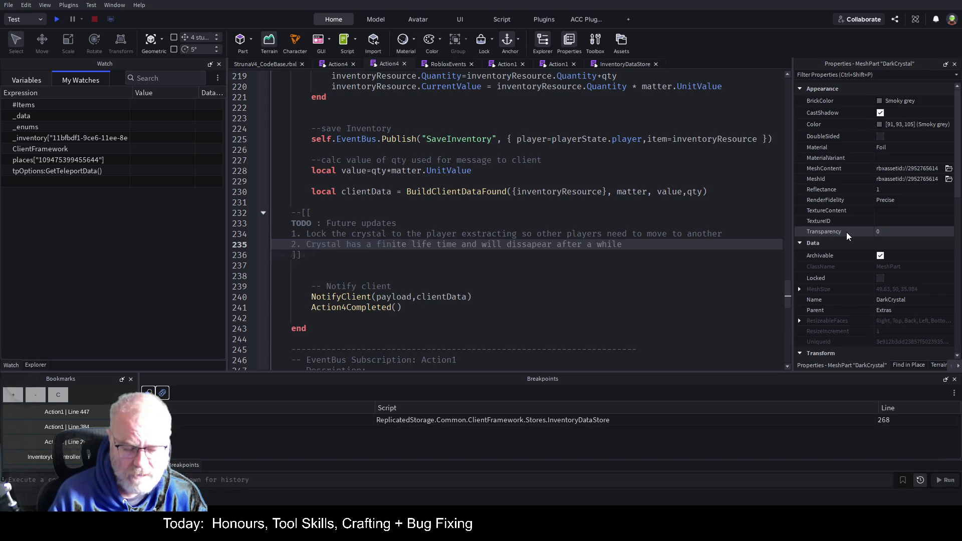
{"action": "key", "text": "BackSpace"}
{"action": "key", "text": "BackSpace"}
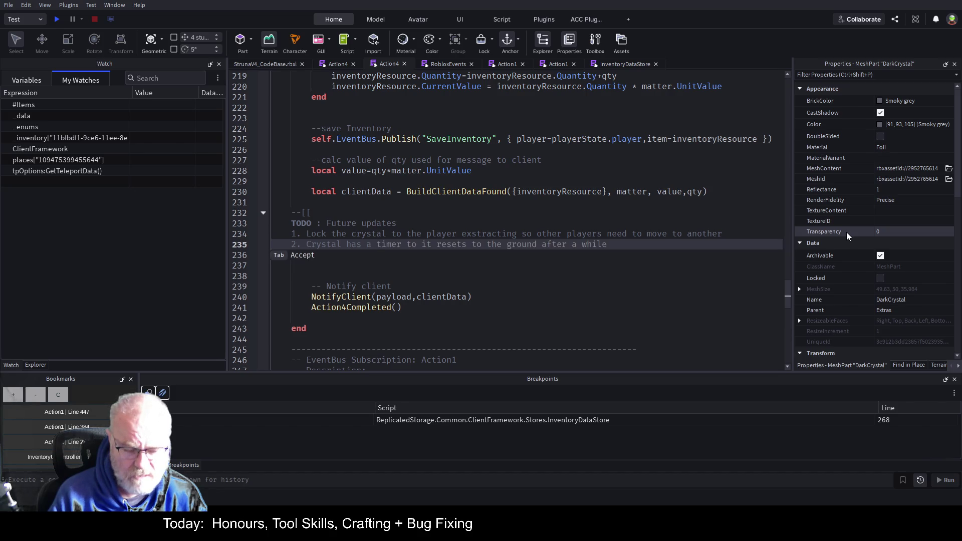
{"action": "type", "text": "set qty"}
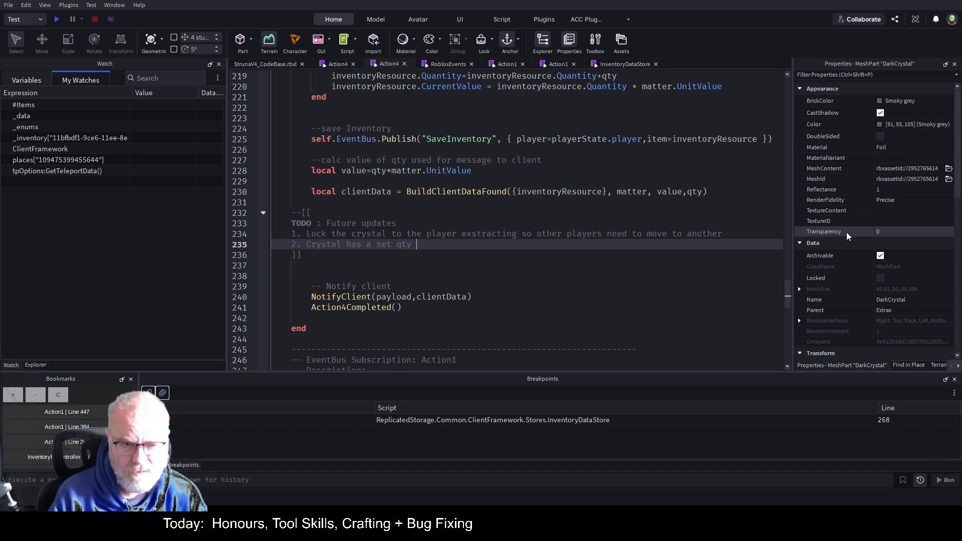
{"action": "type", "text": " to extracts,"}
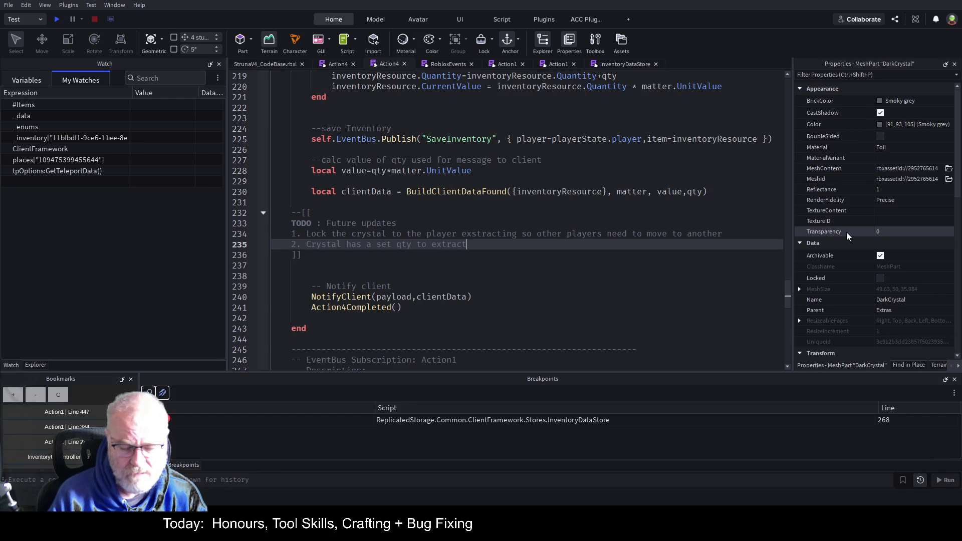
{"action": "type", "text": " once "}
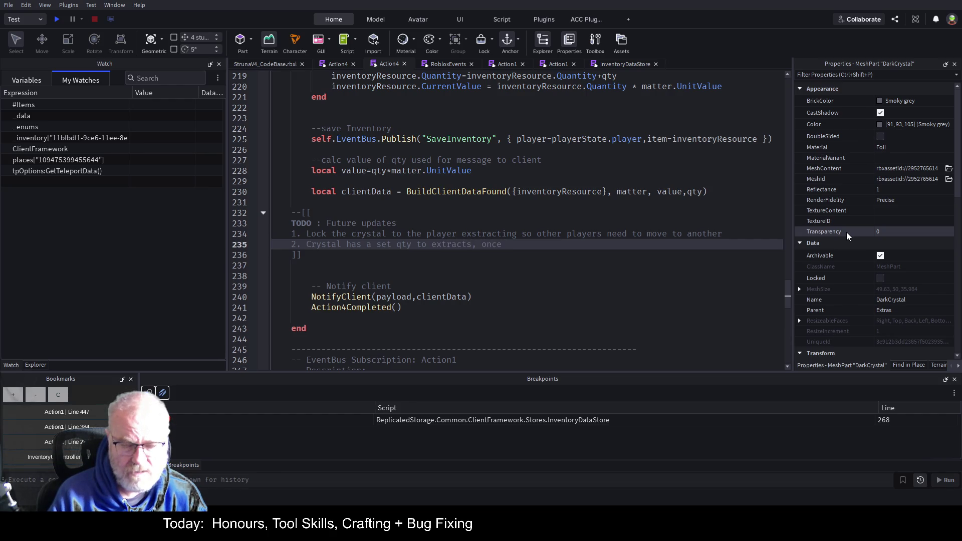
{"action": "type", "text": "hit "}
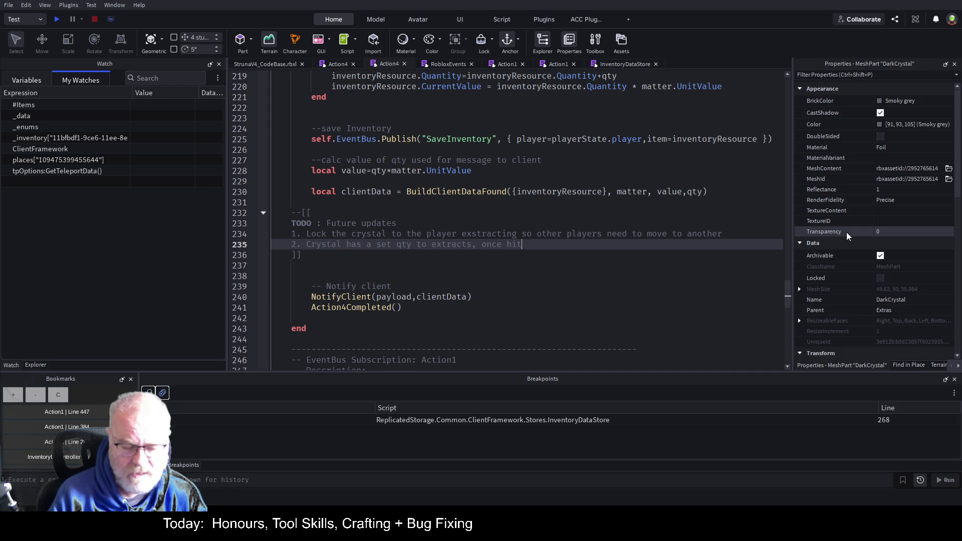
{"action": "type", "text": "destr"}
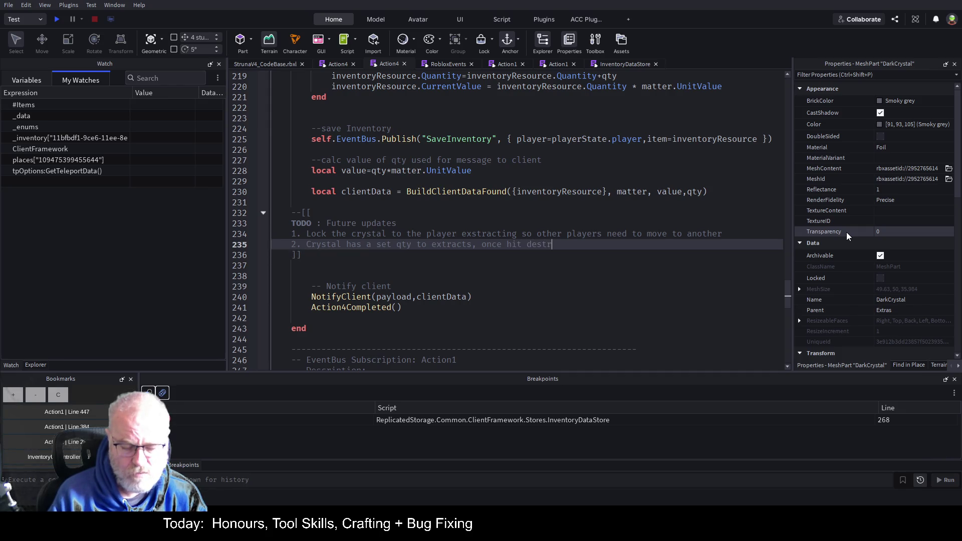
{"action": "type", "text": "oy crystal so player ha"}
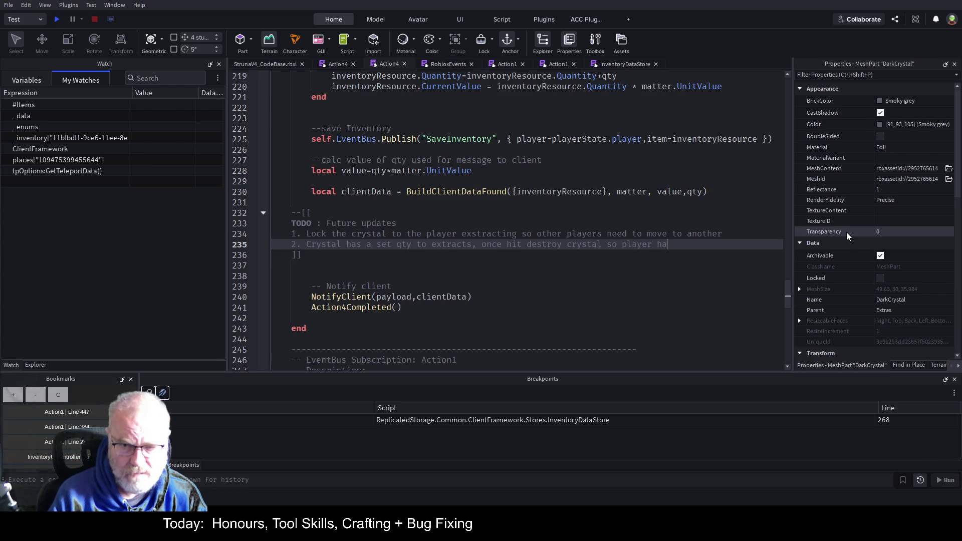
{"action": "type", "text": "s to move "}
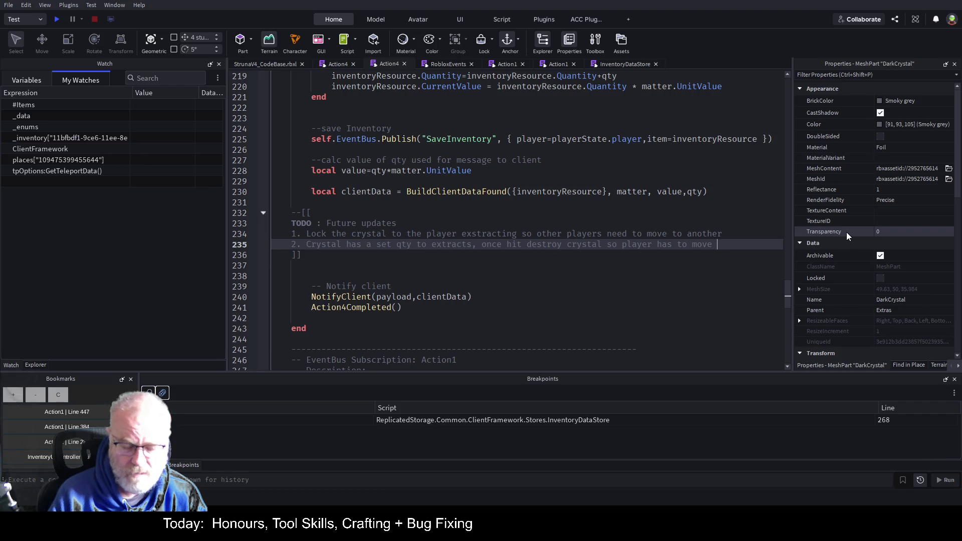
{"action": "type", "text": "on"}
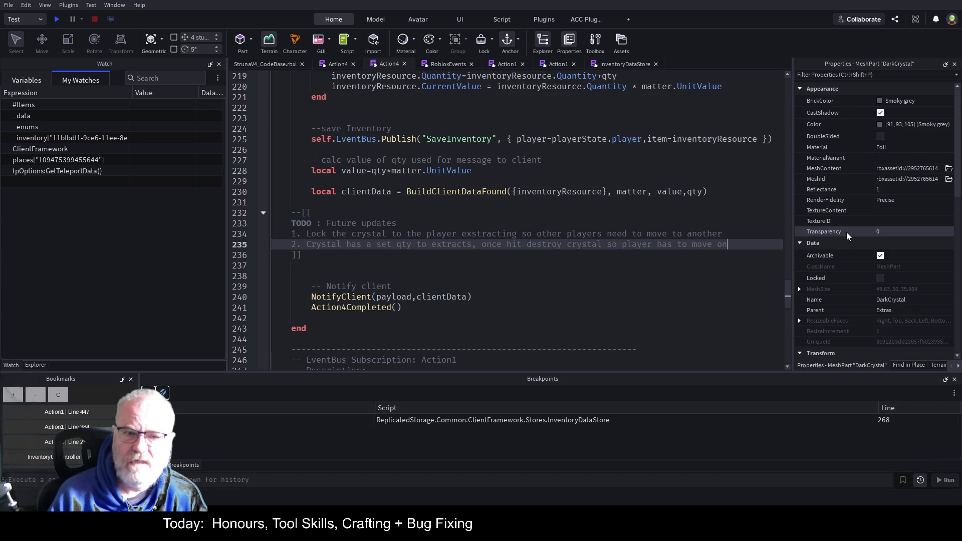
{"action": "key", "text": "Return"}
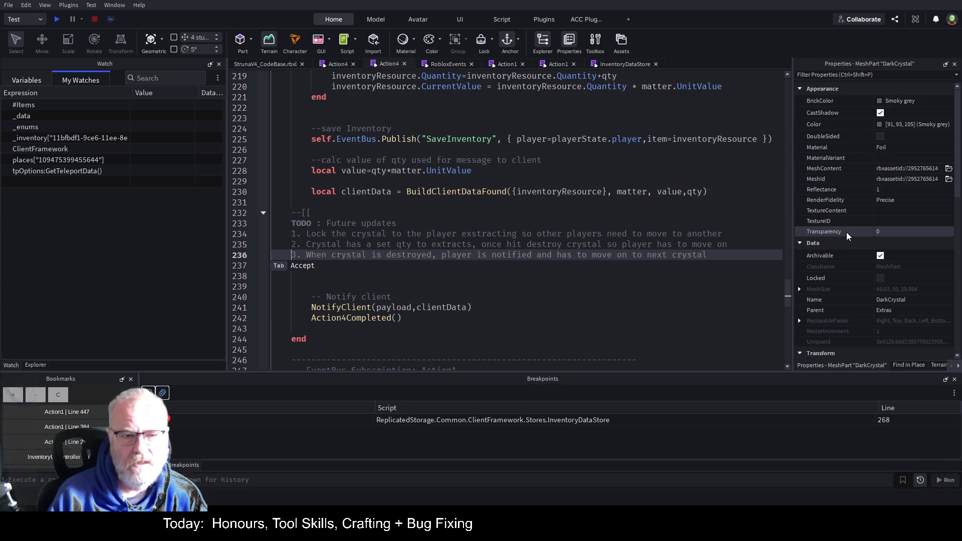
{"action": "key", "text": "Escape"}
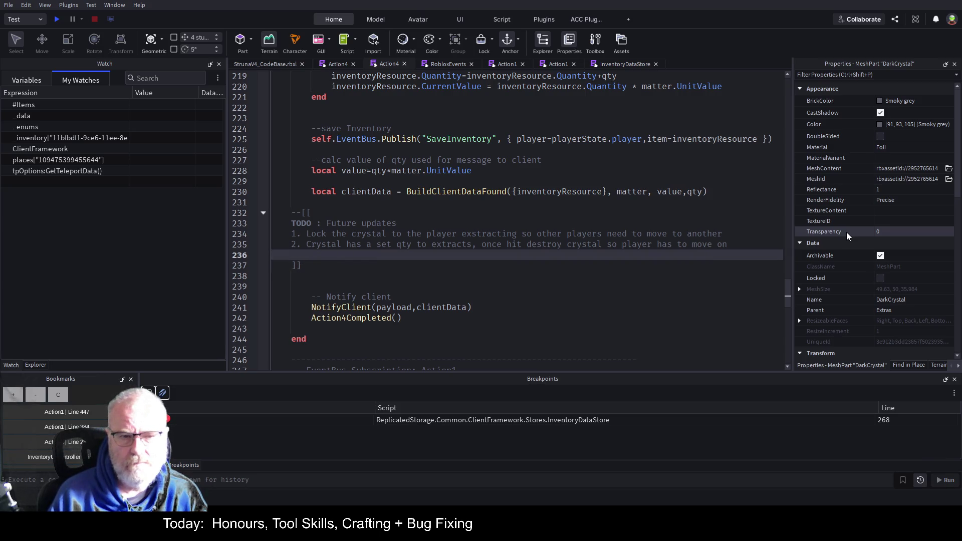
{"action": "key", "text": "ctrl+s"}
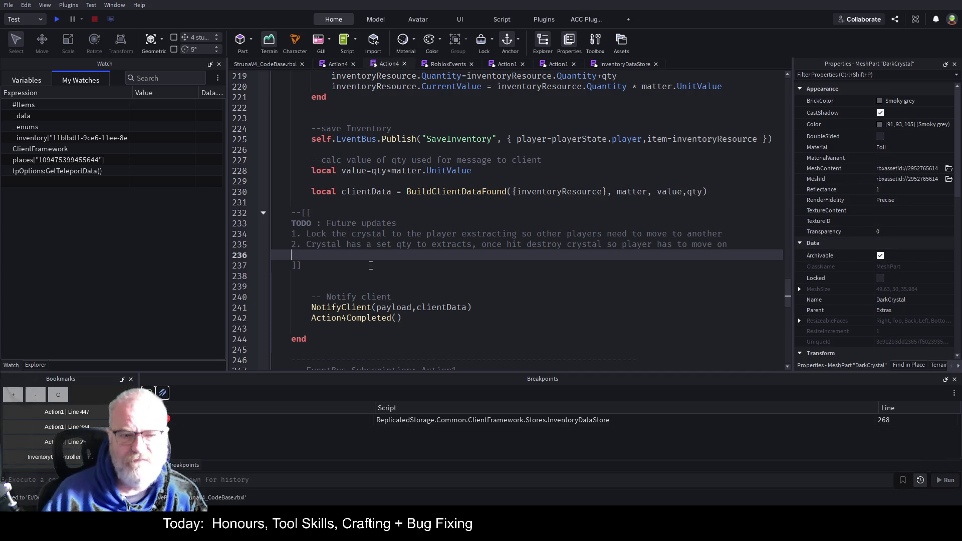
Start a play test, widen the game viewport and show the Output log.
{"action": "left_click", "coordinate": [458, 206]}
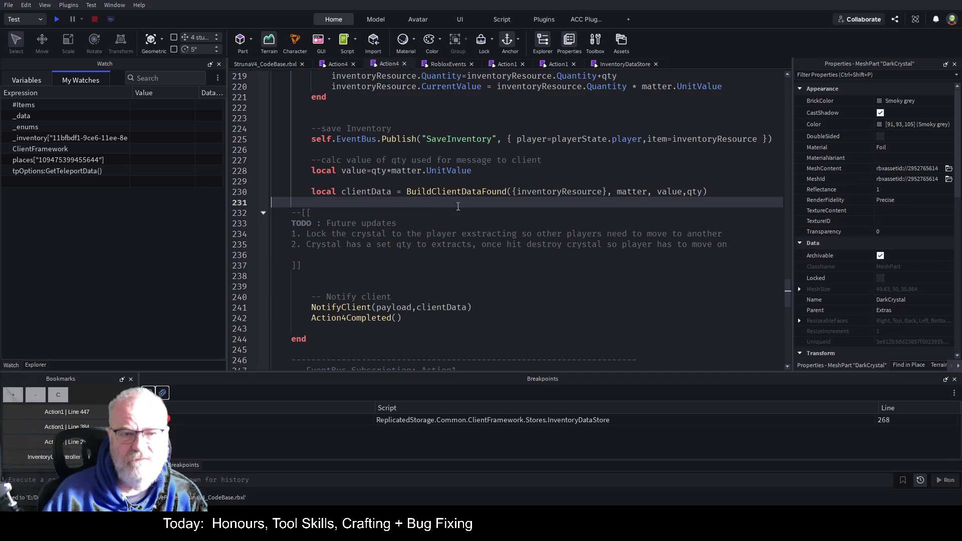
{"action": "left_click", "coordinate": [271, 64]}
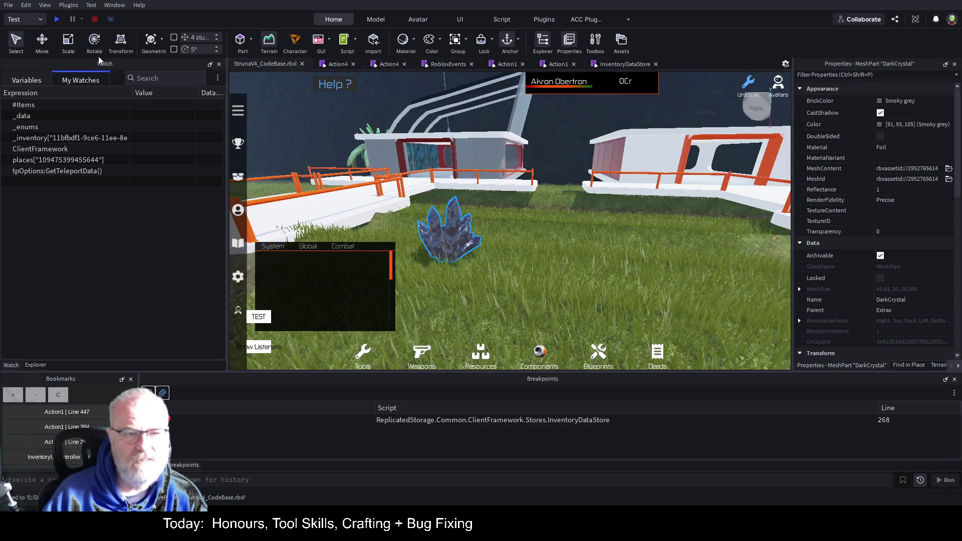
{"action": "left_click", "coordinate": [56, 19]}
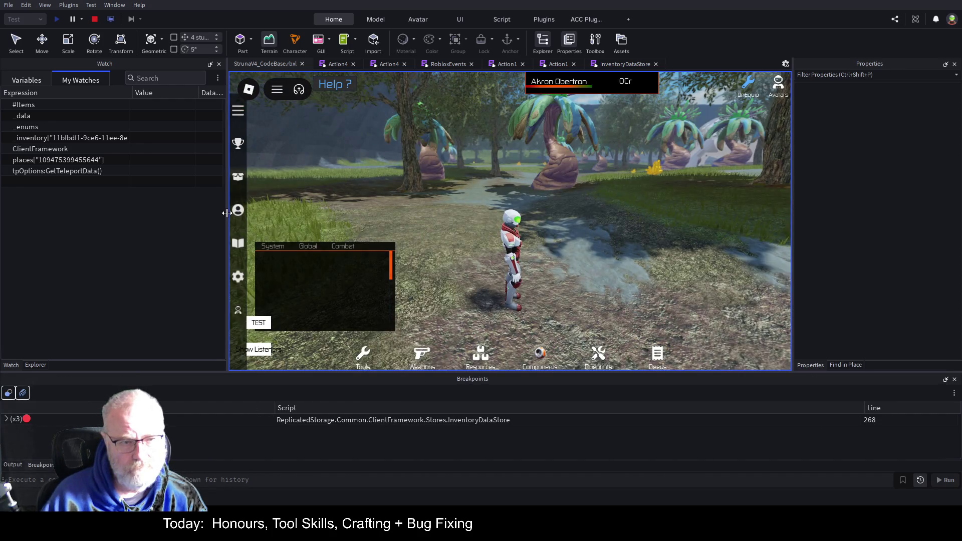
{"action": "left_click_drag", "start_coordinate": [224, 207], "coordinate": [131, 220]}
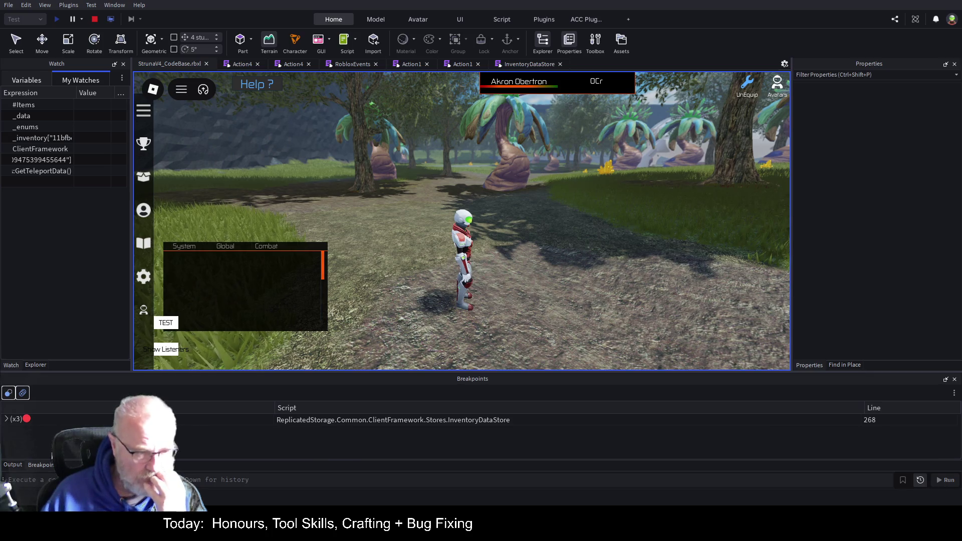
{"action": "left_click", "coordinate": [13, 464]}
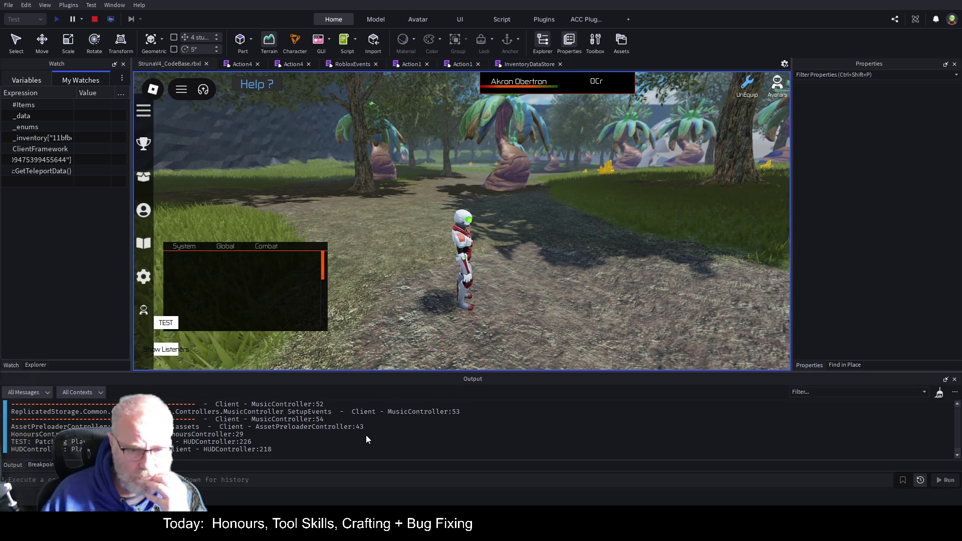
Run toward the yellow crystals, equip the DE001 tool and move the chat panel up.
{"action": "left_click", "coordinate": [560, 239]}
{"action": "key", "text": "w"}
{"action": "key", "text": "i"}
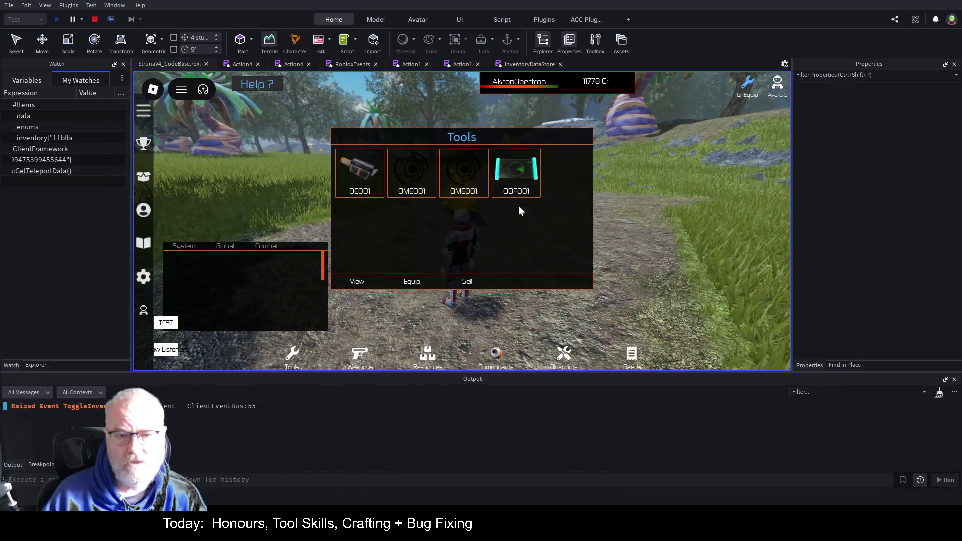
{"action": "left_click", "coordinate": [412, 281]}
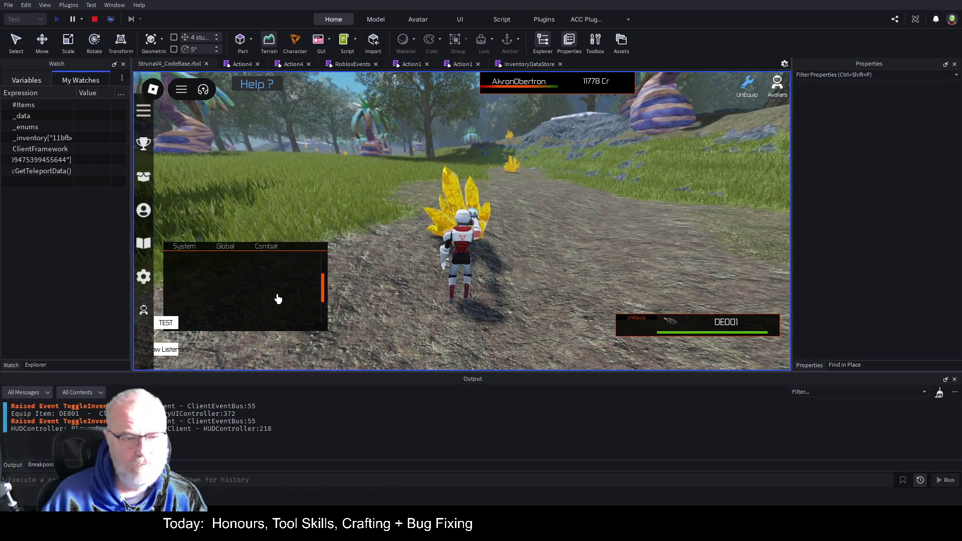
{"action": "left_click_drag", "start_coordinate": [276, 286], "coordinate": [303, 205]}
Use DE001 on the yellow crystal and resume past the breakpoint, yielding 4 Dark Energy worth 4Cr.
{"action": "left_click", "coordinate": [509, 243]}
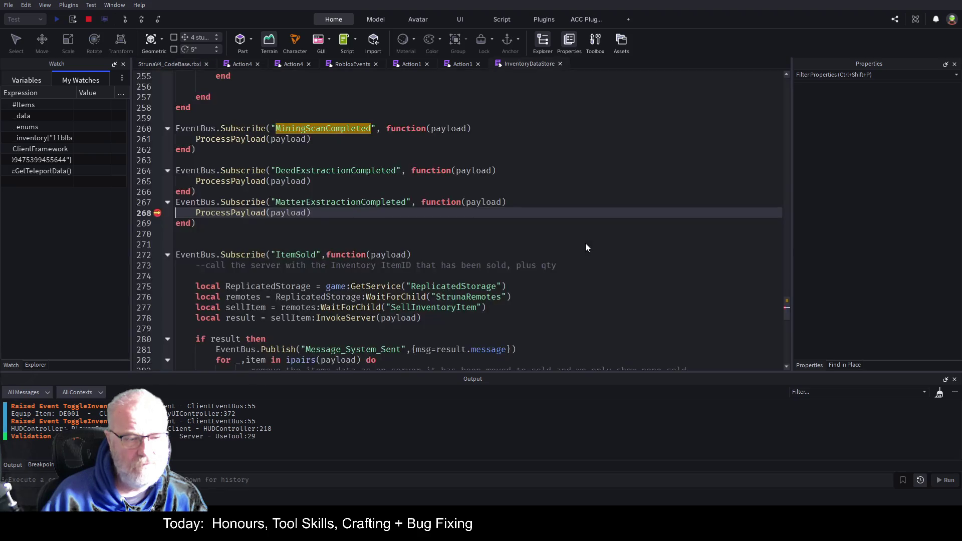
{"action": "key", "text": "F5"}
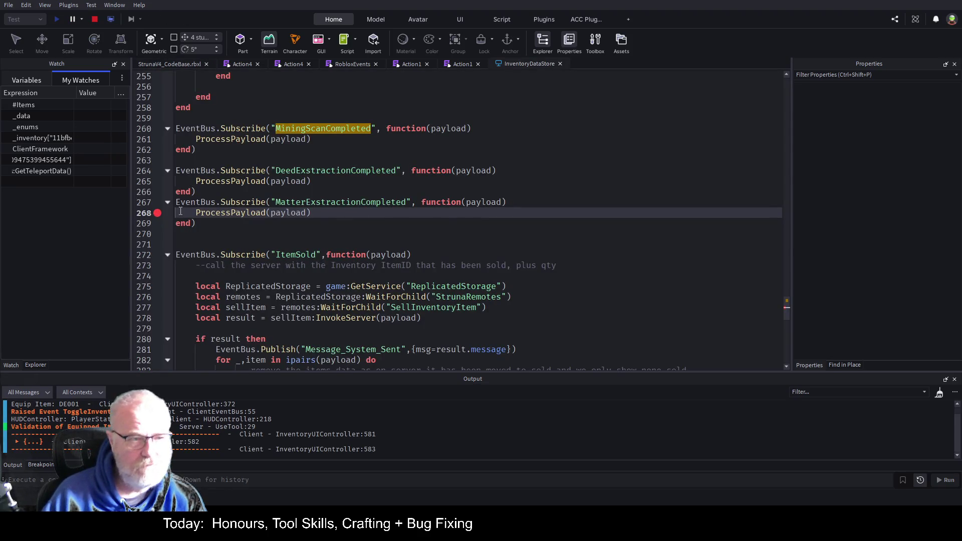
{"action": "left_click", "coordinate": [172, 63]}
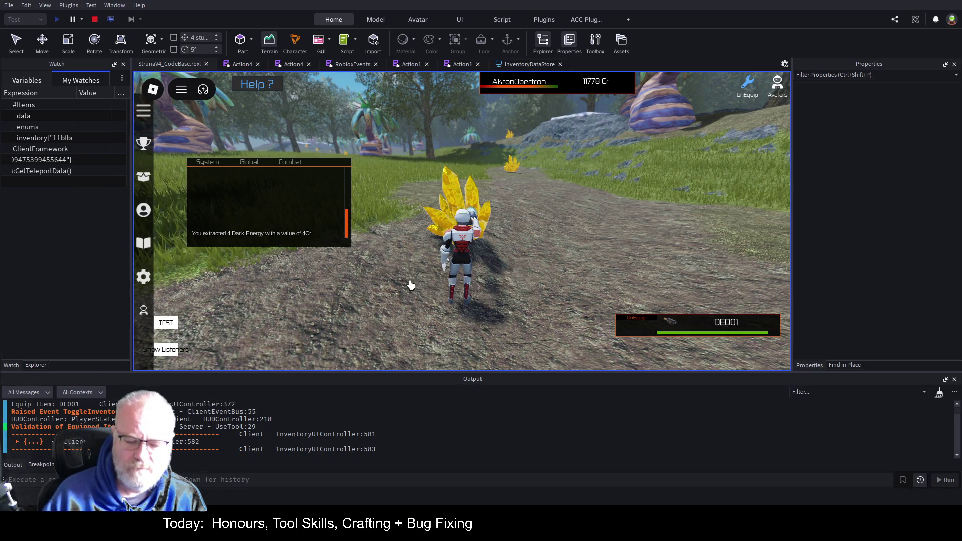
Open the inventory's Resources list and scroll through it to find Dark Energy.
{"action": "key", "text": "i"}
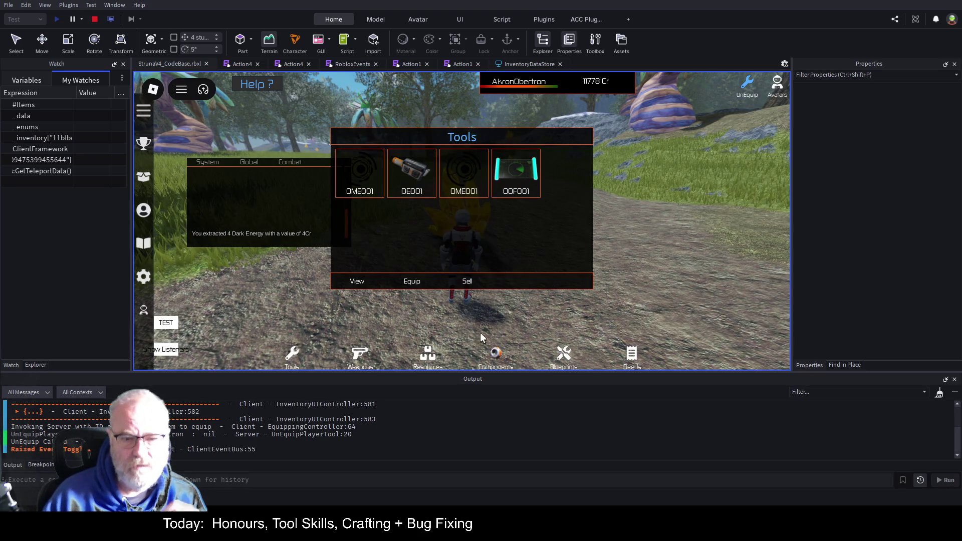
{"action": "left_click", "coordinate": [424, 367]}
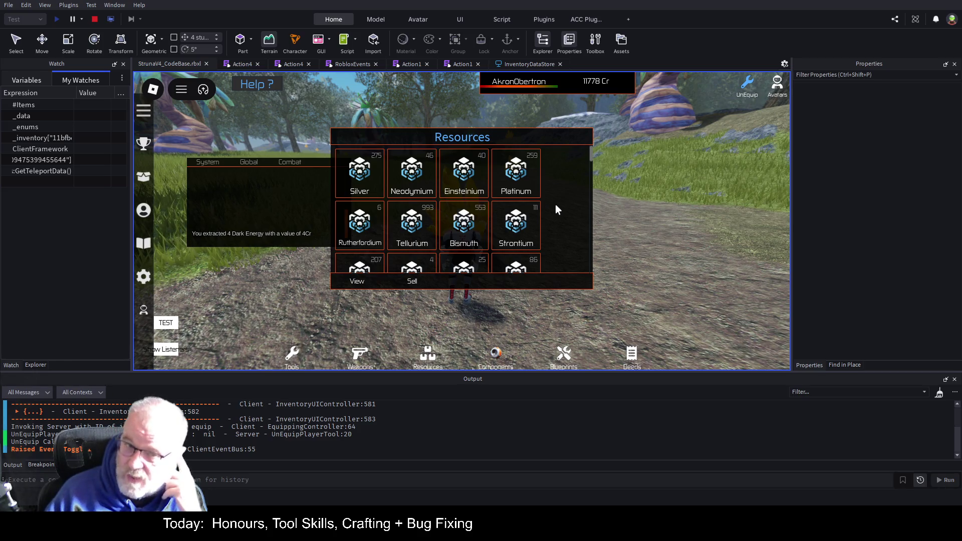
{"action": "scroll", "coordinate": [557, 205], "scroll_direction": "down", "scroll_amount": 3}
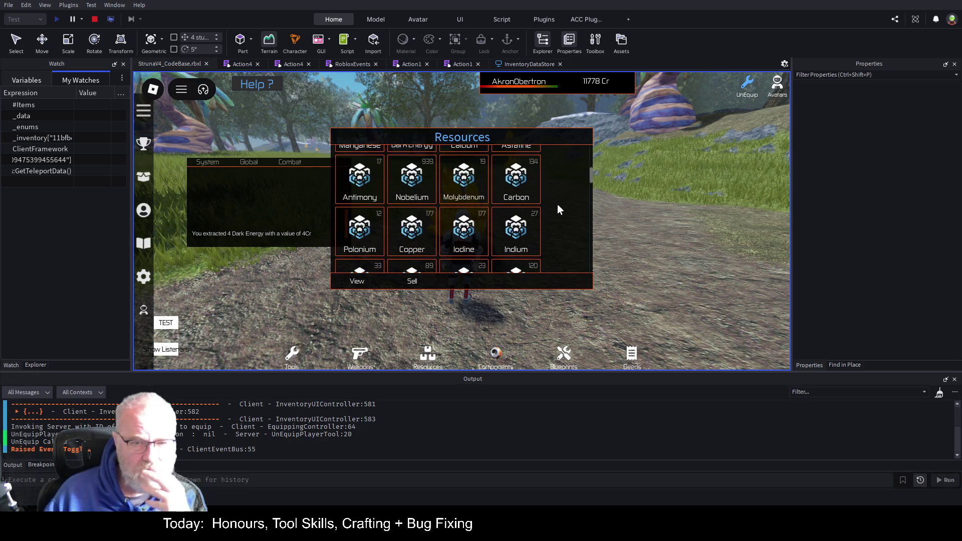
{"action": "scroll", "coordinate": [558, 206], "scroll_direction": "down", "scroll_amount": 5}
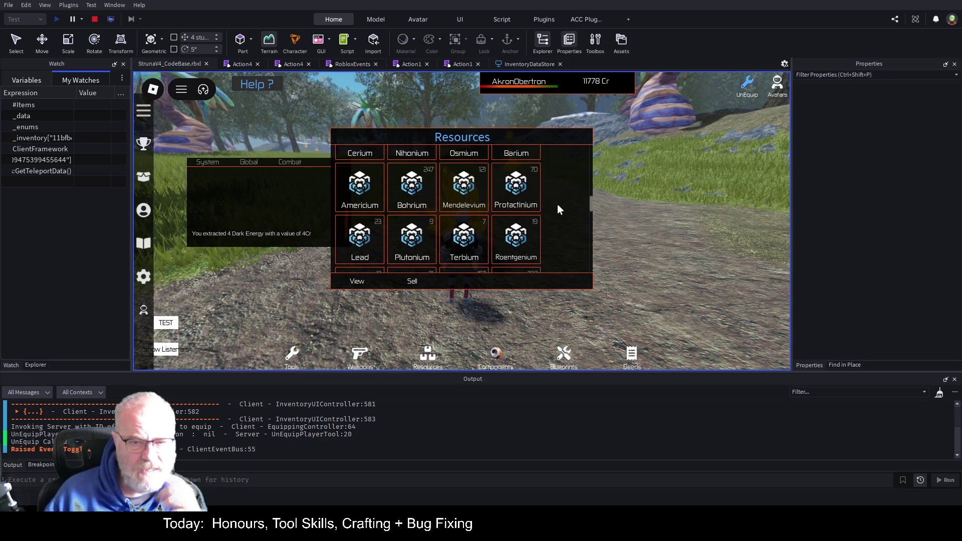
{"action": "scroll", "coordinate": [557, 204], "scroll_direction": "down", "scroll_amount": 8}
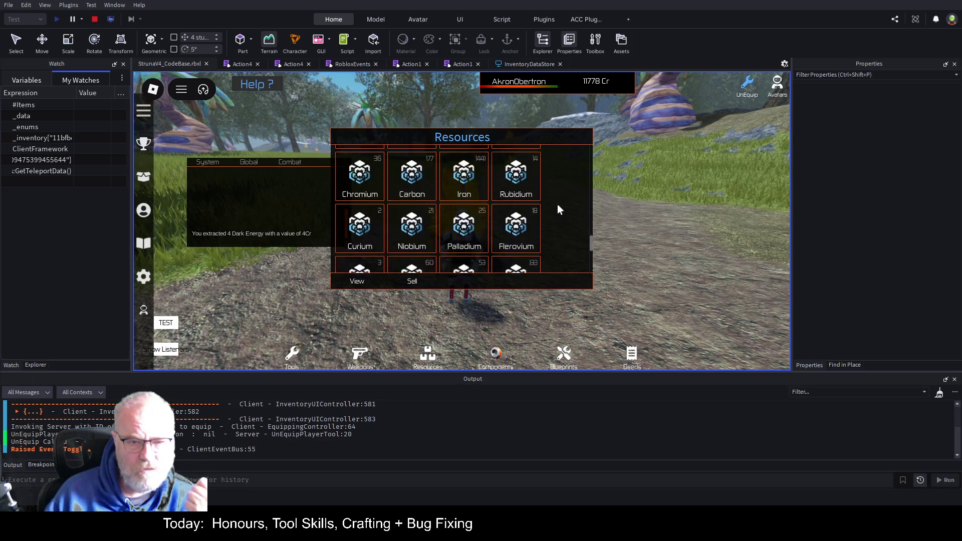
{"action": "scroll", "coordinate": [557, 205], "scroll_direction": "down", "scroll_amount": 5}
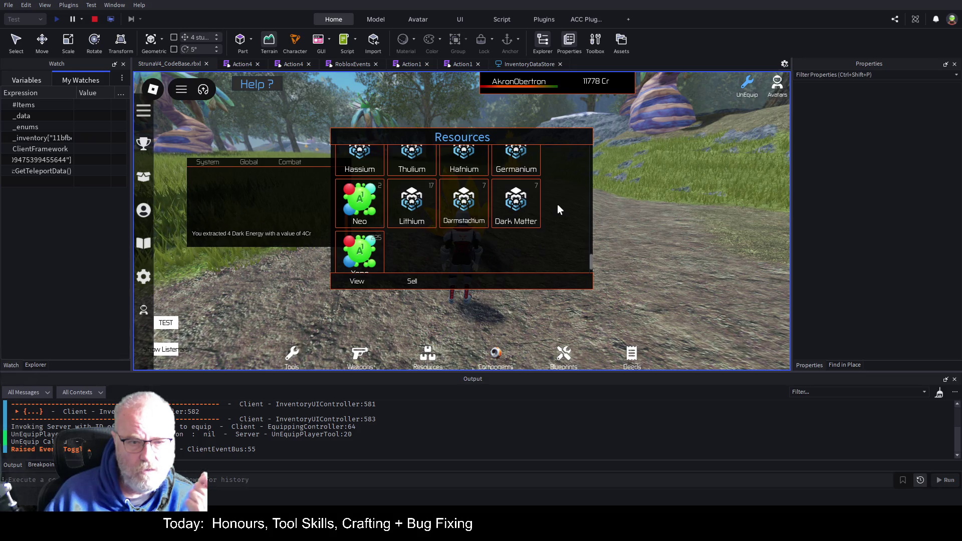
{"action": "scroll", "coordinate": [558, 205], "scroll_direction": "down", "scroll_amount": 1}
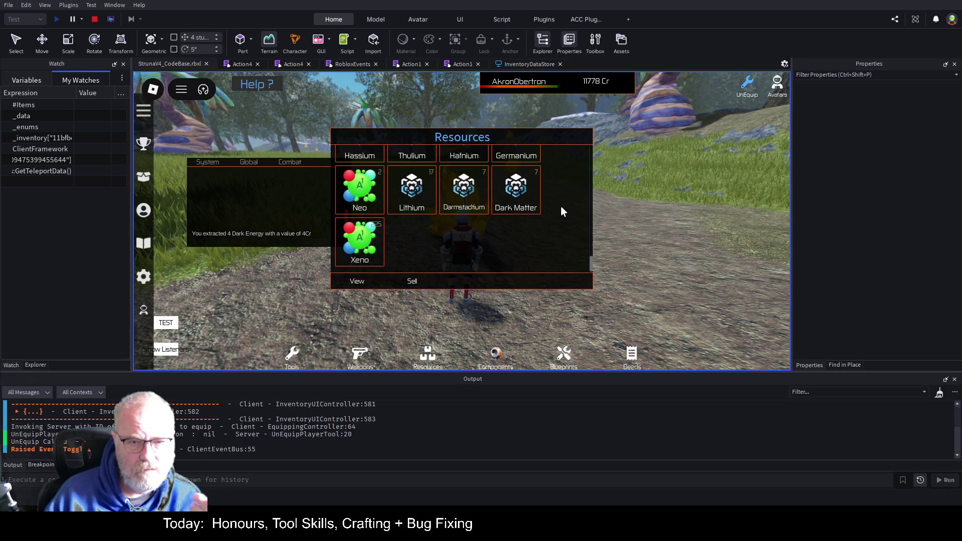
{"action": "scroll", "coordinate": [561, 211], "scroll_direction": "up", "scroll_amount": 6}
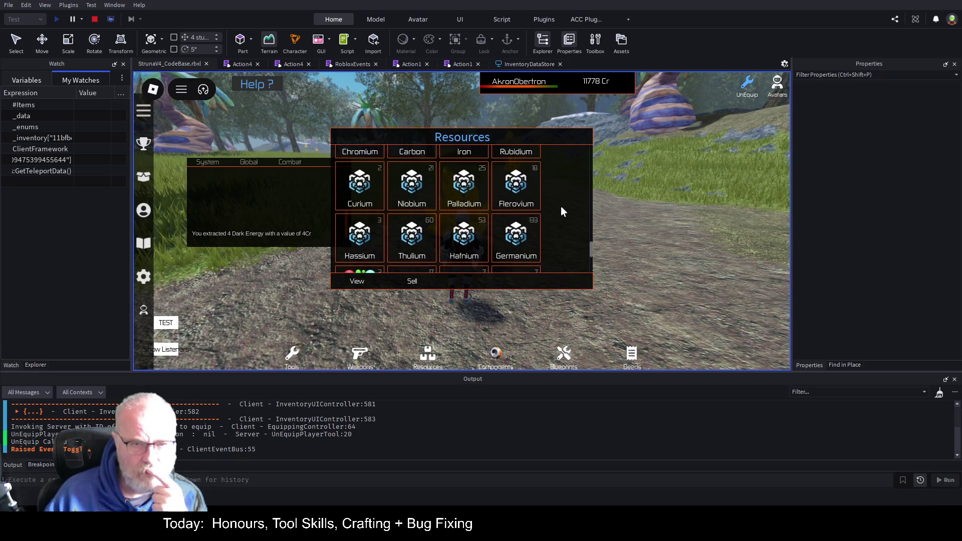
{"action": "scroll", "coordinate": [560, 209], "scroll_direction": "up", "scroll_amount": 5}
{"action": "scroll", "coordinate": [561, 212], "scroll_direction": "up", "scroll_amount": 8}
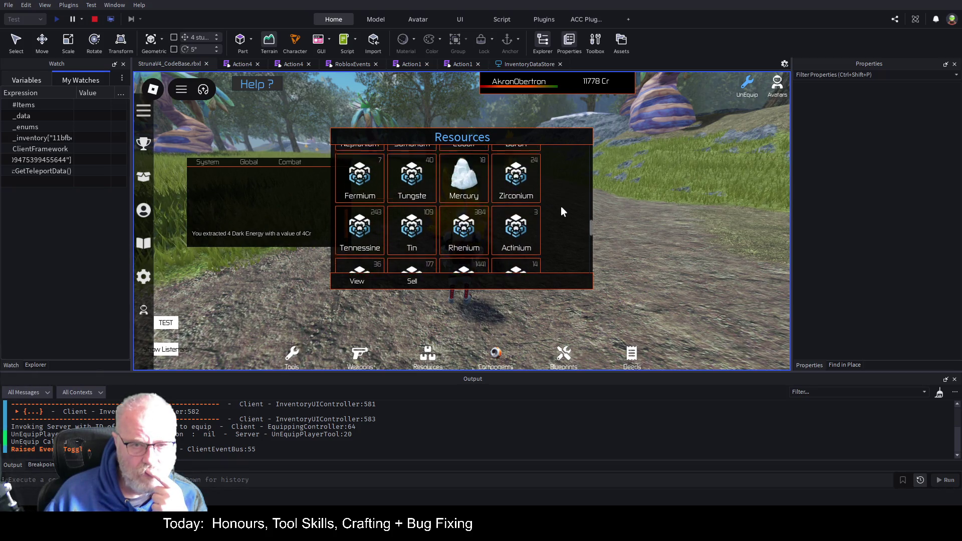
{"action": "scroll", "coordinate": [561, 210], "scroll_direction": "up", "scroll_amount": 8}
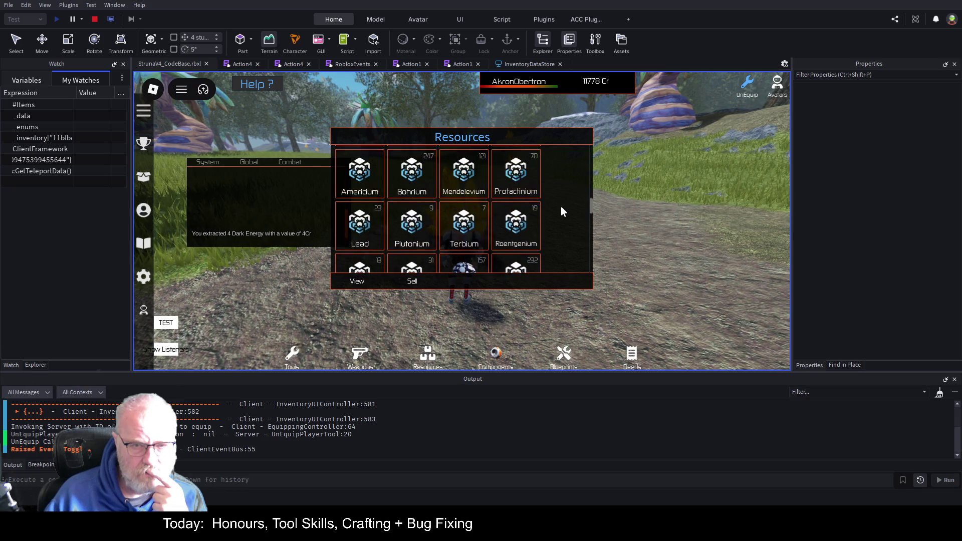
{"action": "scroll", "coordinate": [561, 210], "scroll_direction": "up", "scroll_amount": 2}
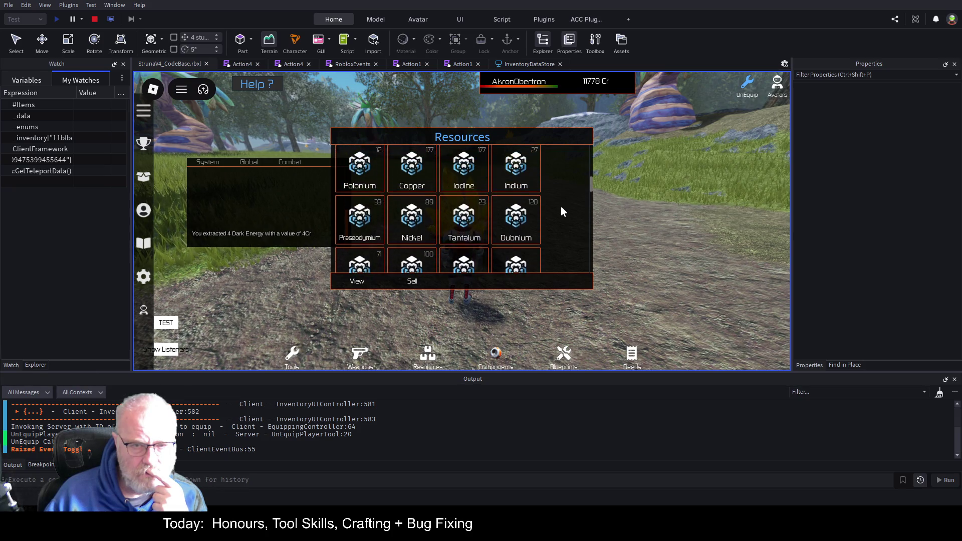
{"action": "scroll", "coordinate": [560, 211], "scroll_direction": "up", "scroll_amount": 10}
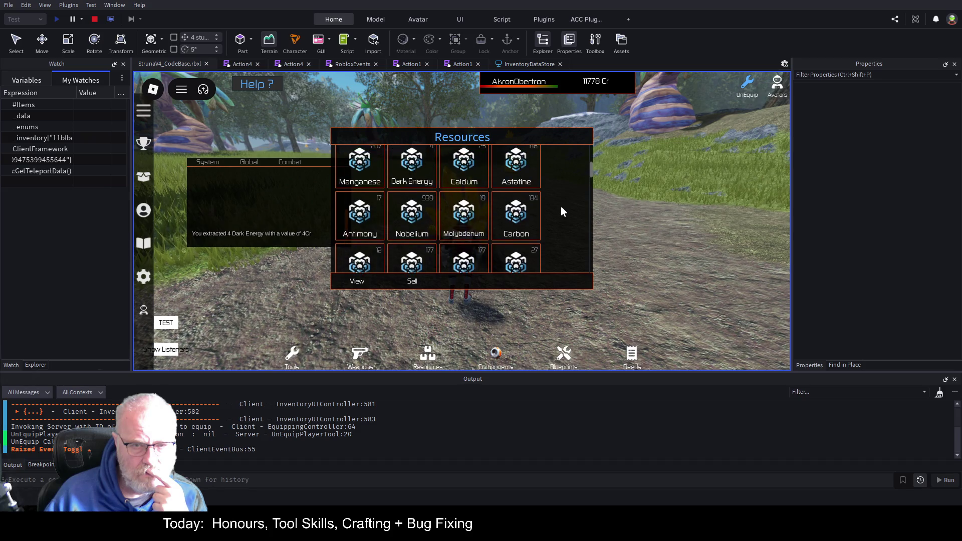
{"action": "scroll", "coordinate": [561, 206], "scroll_direction": "down", "scroll_amount": 3}
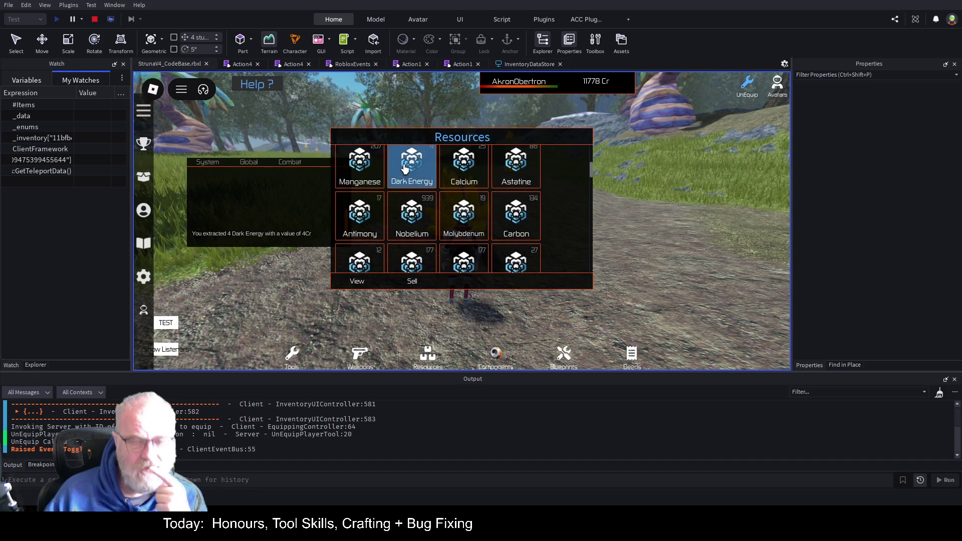
View the Dark Energy details showing quantity 4, close them and stop the play test.
{"action": "left_click", "coordinate": [412, 166]}
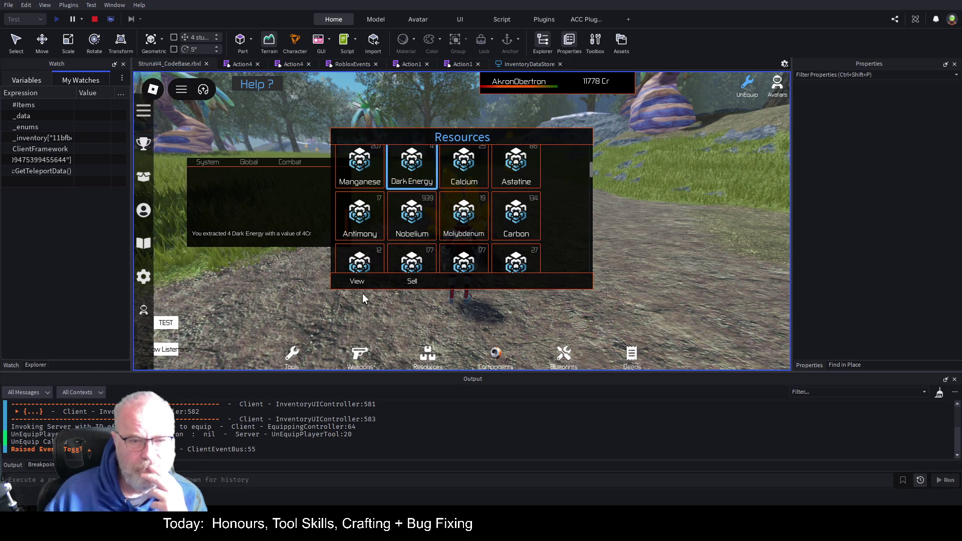
{"action": "left_click", "coordinate": [362, 284]}
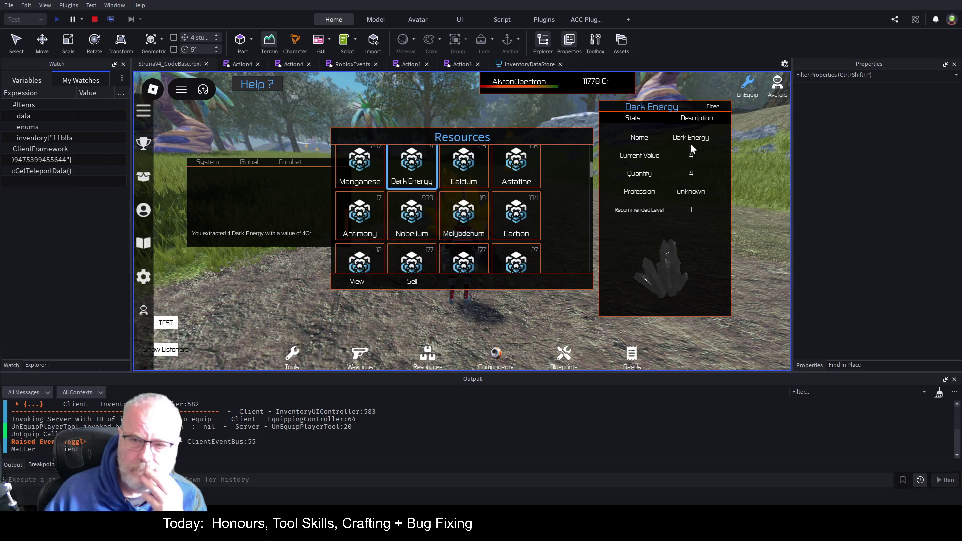
{"action": "left_click", "coordinate": [714, 106]}
{"action": "scroll", "coordinate": [544, 204], "scroll_direction": "up", "scroll_amount": 3}
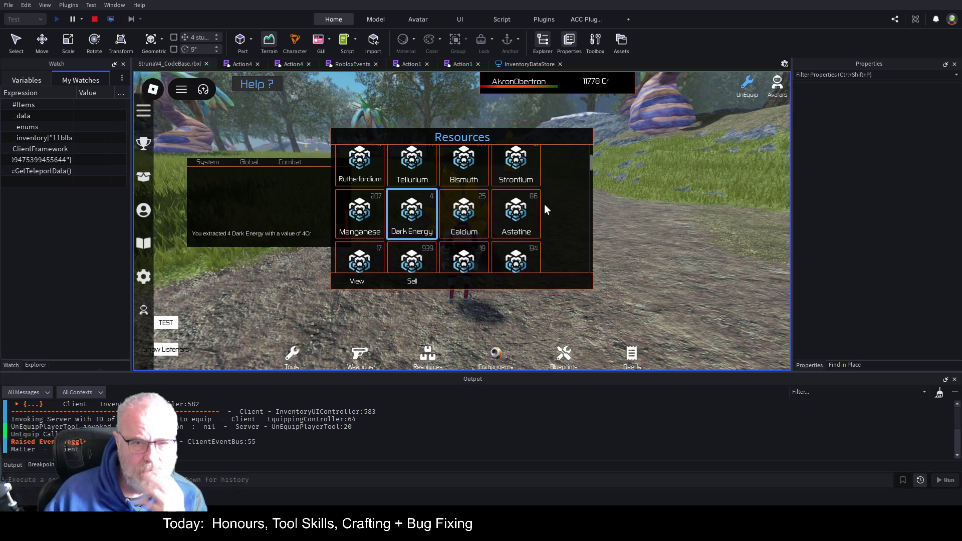
{"action": "left_click", "coordinate": [94, 19]}
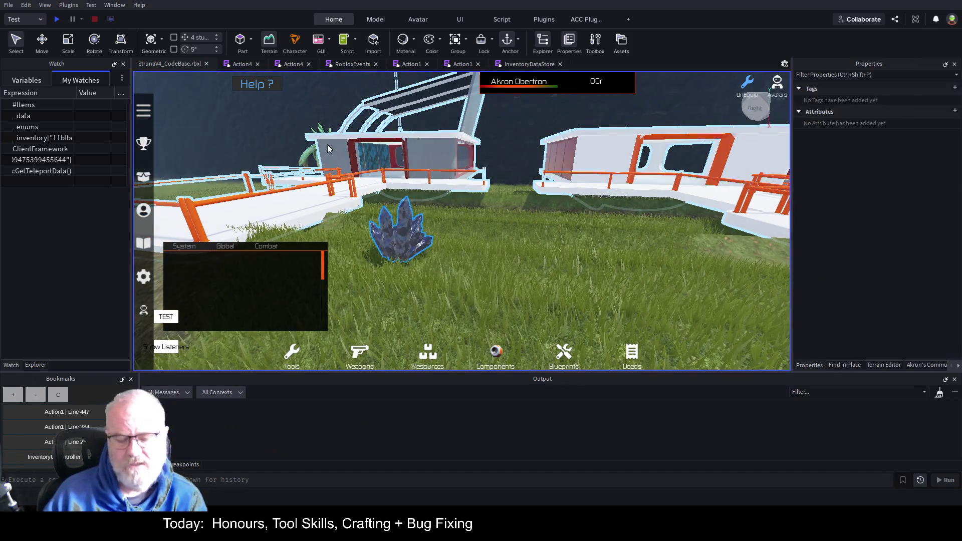
Start a new play test, open Resources, drag the panel to the right and approach a yellow crystal.
{"action": "key", "text": "F5"}
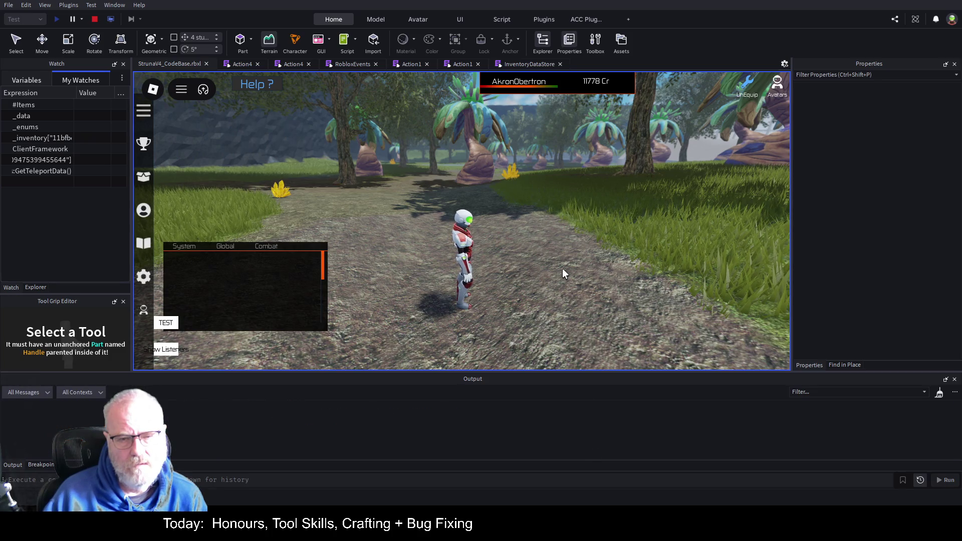
{"action": "key", "text": "i"}
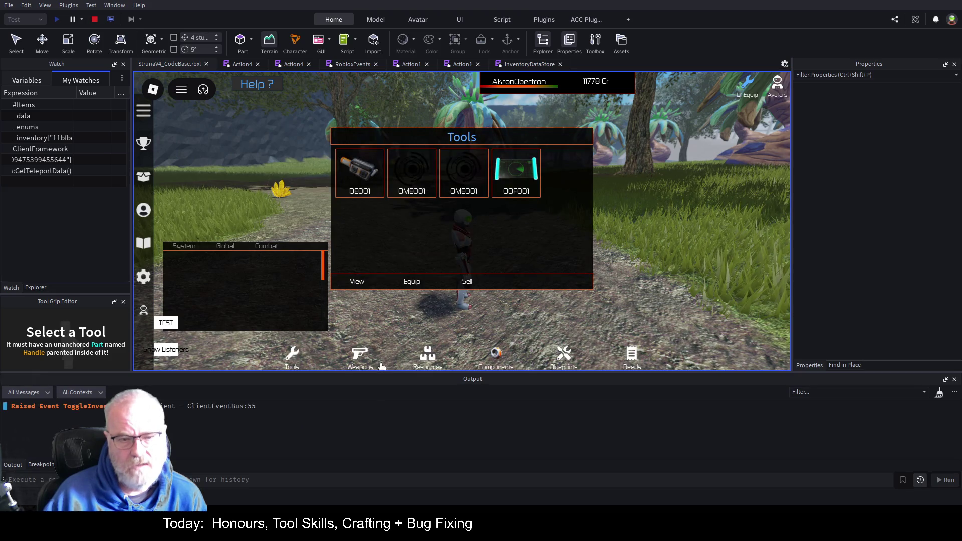
{"action": "left_click", "coordinate": [429, 356]}
{"action": "scroll", "coordinate": [568, 211], "scroll_direction": "down", "scroll_amount": 2}
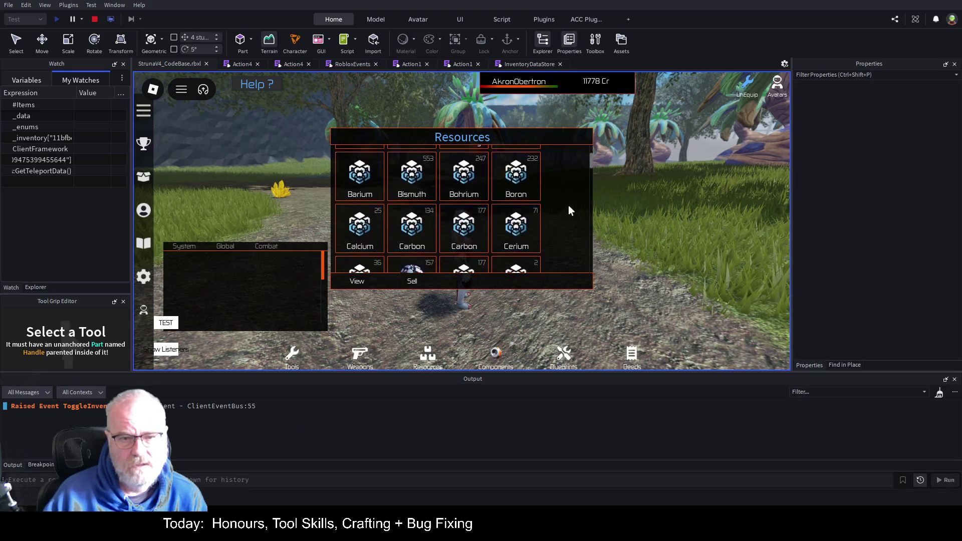
{"action": "scroll", "coordinate": [568, 206], "scroll_direction": "down", "scroll_amount": 5}
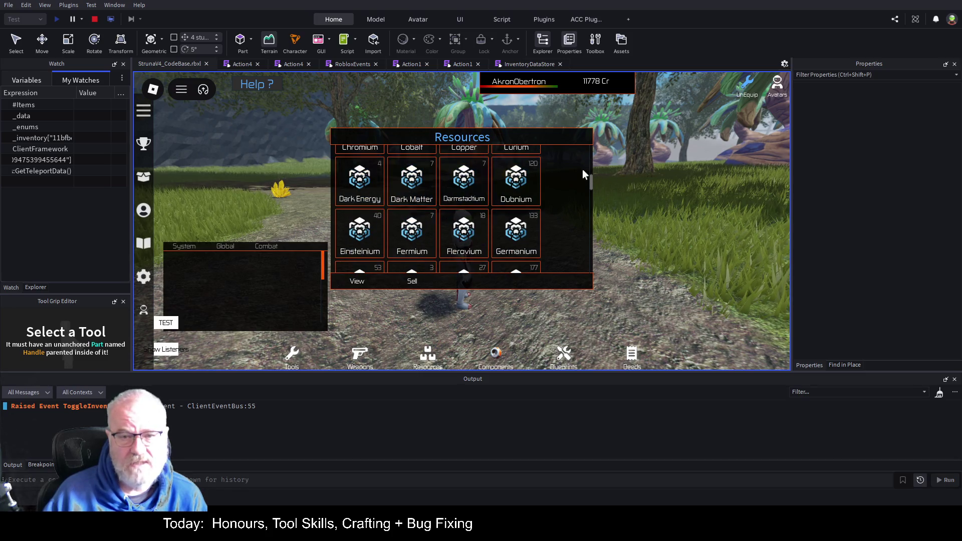
{"action": "mouse_move", "coordinate": [560, 136]}
{"action": "left_mouse_down"}
{"action": "mouse_move", "coordinate": [693, 119]}
{"action": "mouse_move", "coordinate": [729, 162]}
{"action": "left_mouse_up"}
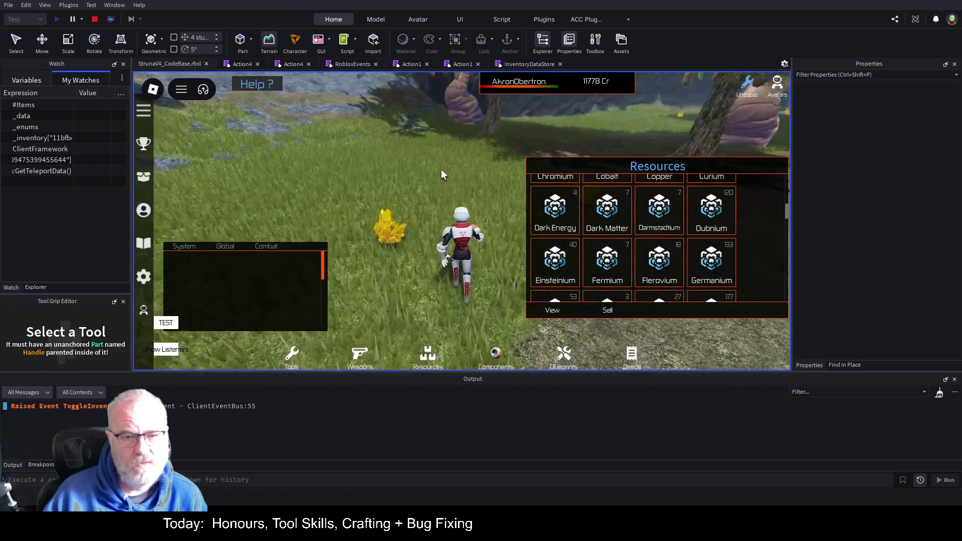
{"action": "key", "text": "i"}
{"action": "key", "text": "i"}
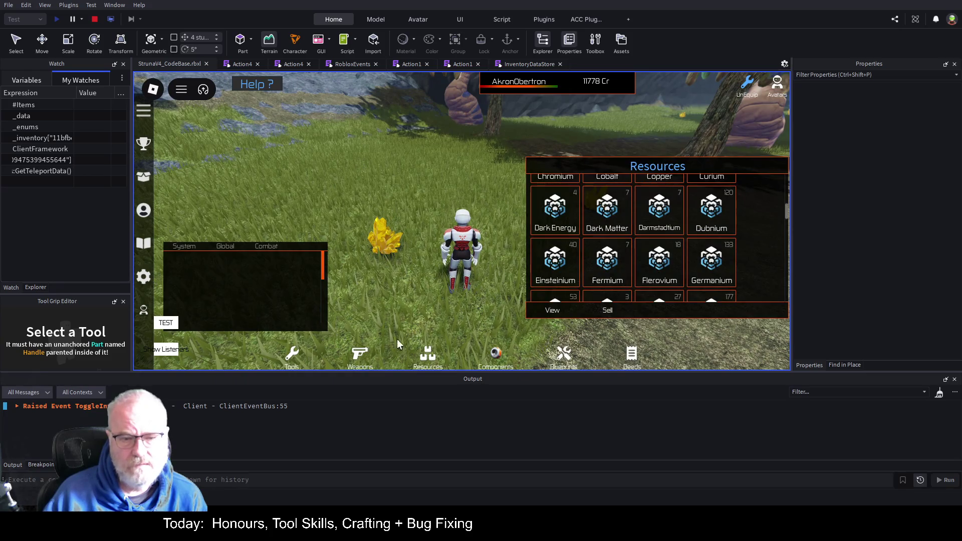
Equip DE001 from Tools, switch back to Resources and mine the yellow crystal for Dark Energy.
{"action": "left_click", "coordinate": [291, 362]}
{"action": "left_click", "coordinate": [365, 188]}
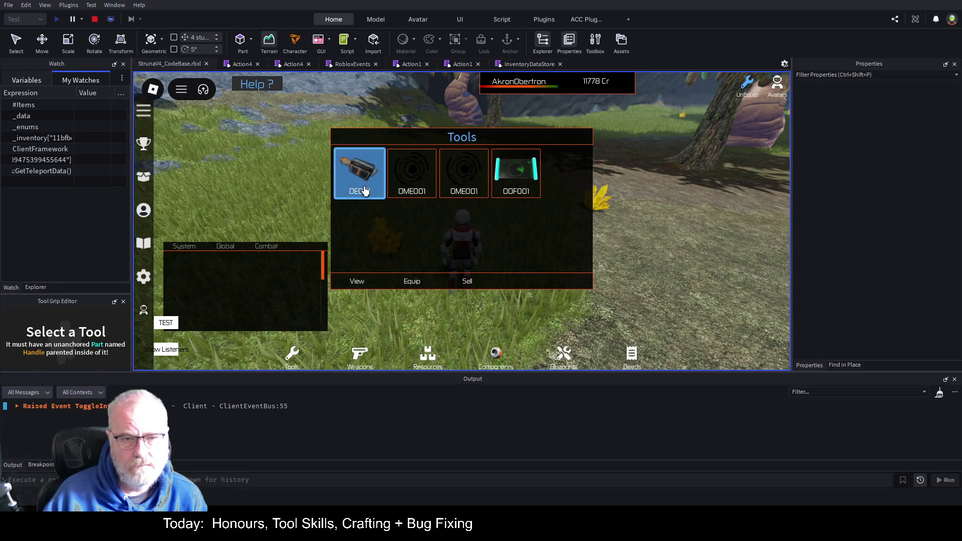
{"action": "left_click", "coordinate": [402, 282]}
{"action": "key", "text": "i"}
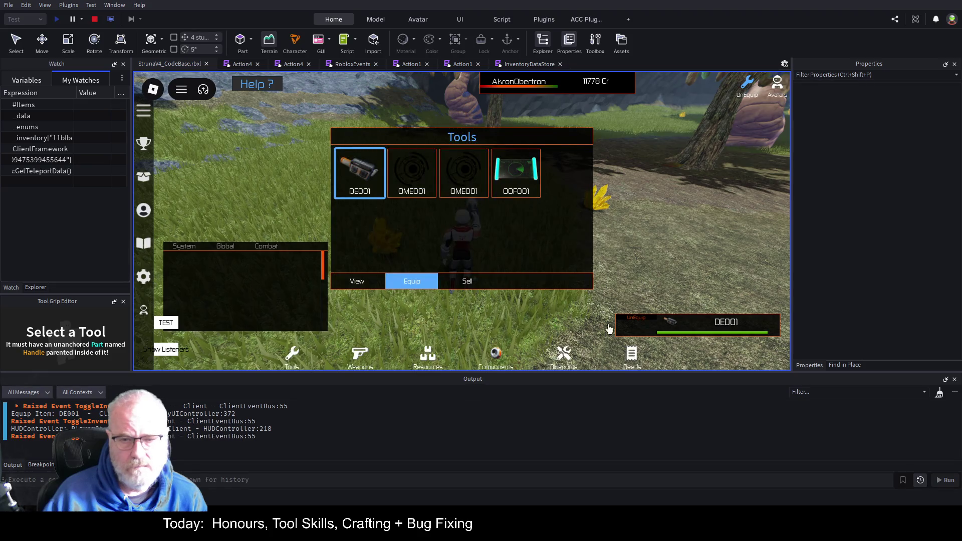
{"action": "left_click", "coordinate": [427, 359]}
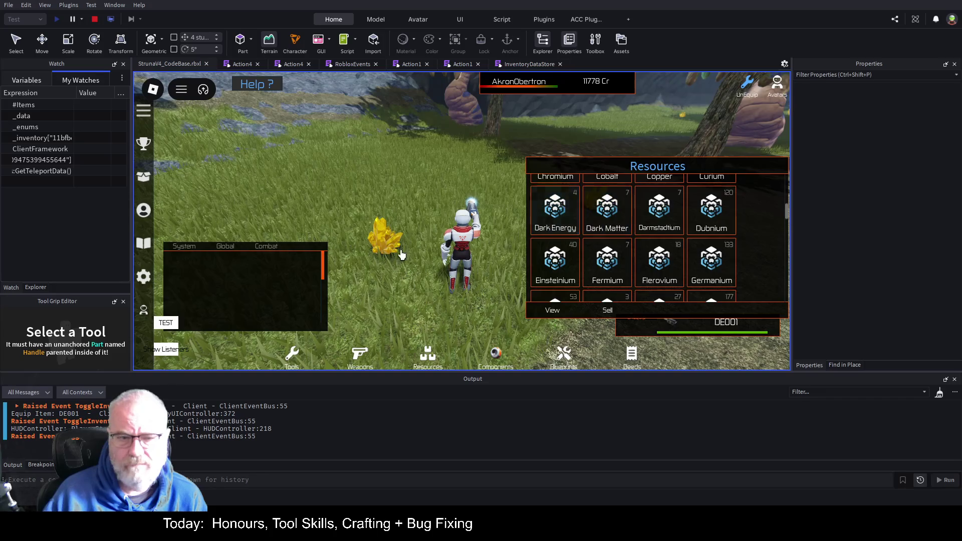
{"action": "left_click", "coordinate": [447, 277]}
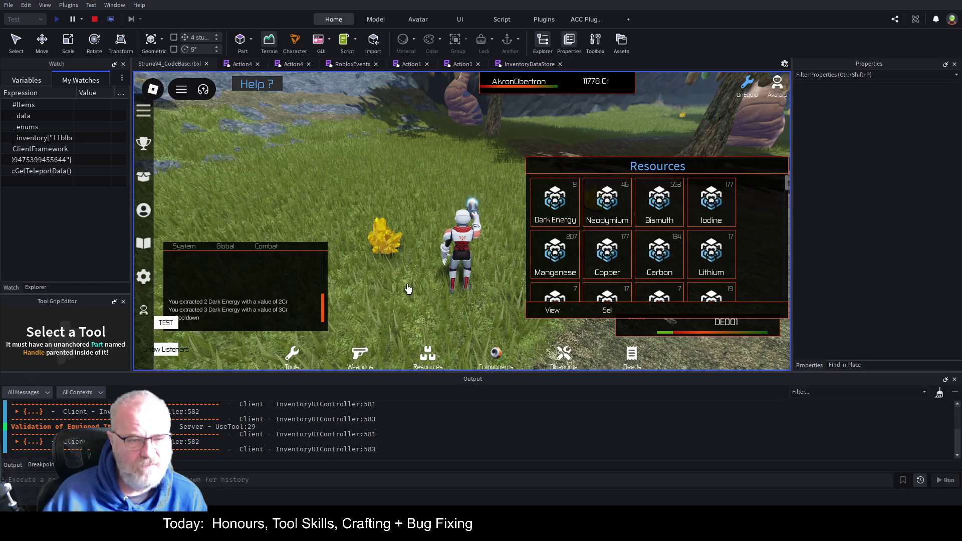
Move the chat up and mine the crystal again, extracting 2 Dark Matter worth 2Cr.
{"action": "left_click_drag", "start_coordinate": [251, 299], "coordinate": [330, 270]}
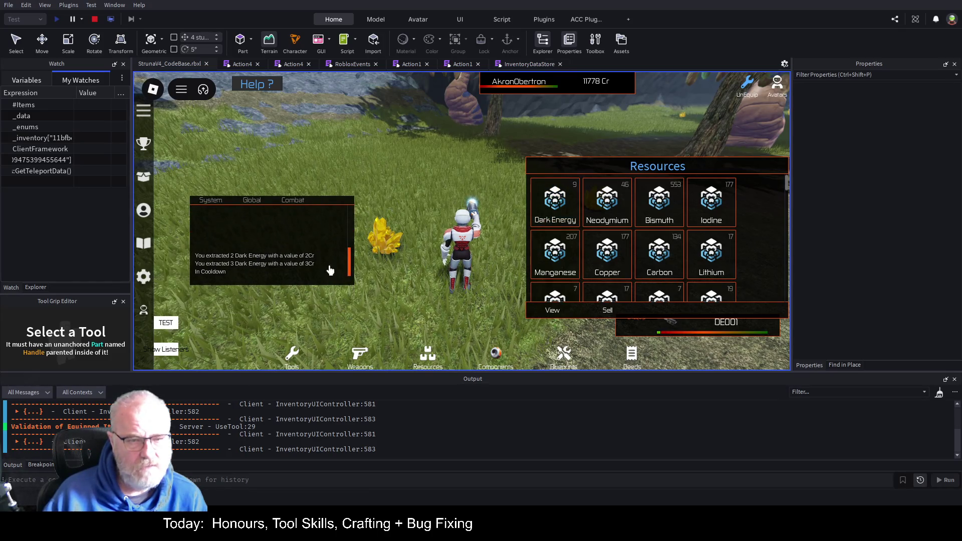
{"action": "left_click", "coordinate": [417, 317]}
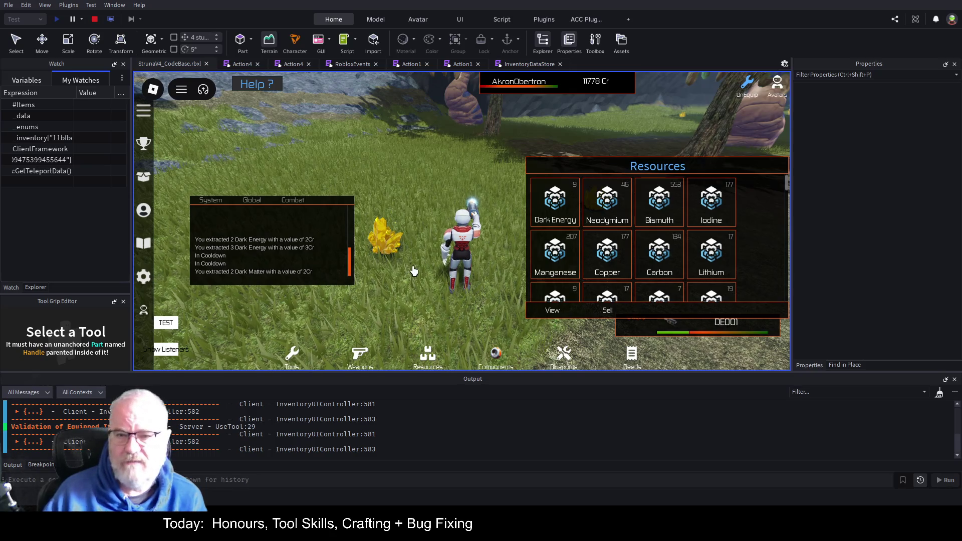
{"action": "scroll", "coordinate": [690, 218], "scroll_direction": "down", "scroll_amount": 2}
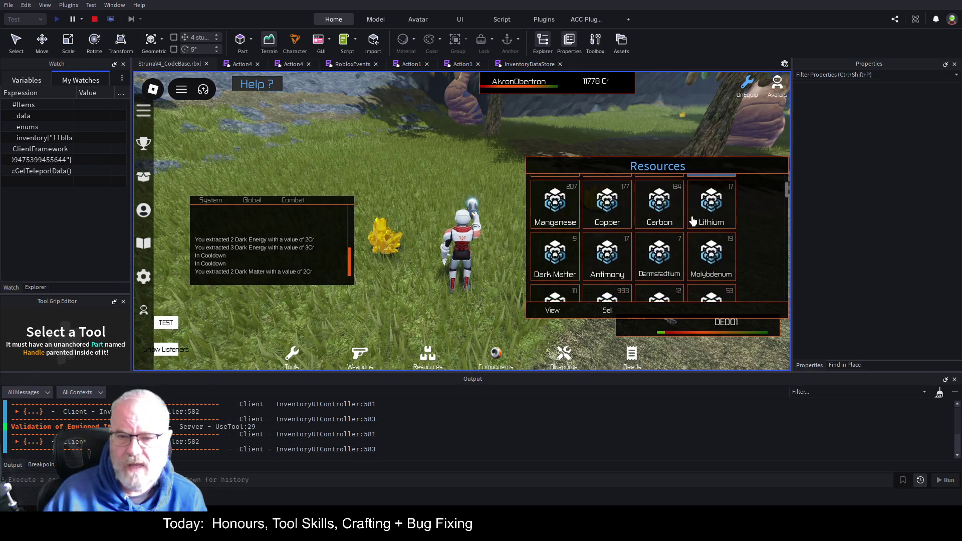
{"action": "scroll", "coordinate": [692, 221], "scroll_direction": "up", "scroll_amount": 4}
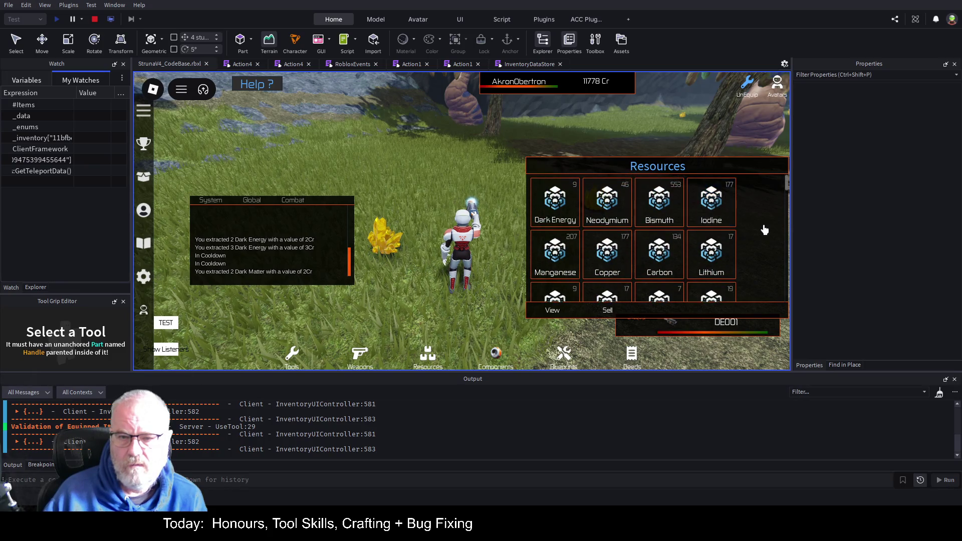
{"action": "scroll", "coordinate": [727, 230], "scroll_direction": "down", "scroll_amount": 4}
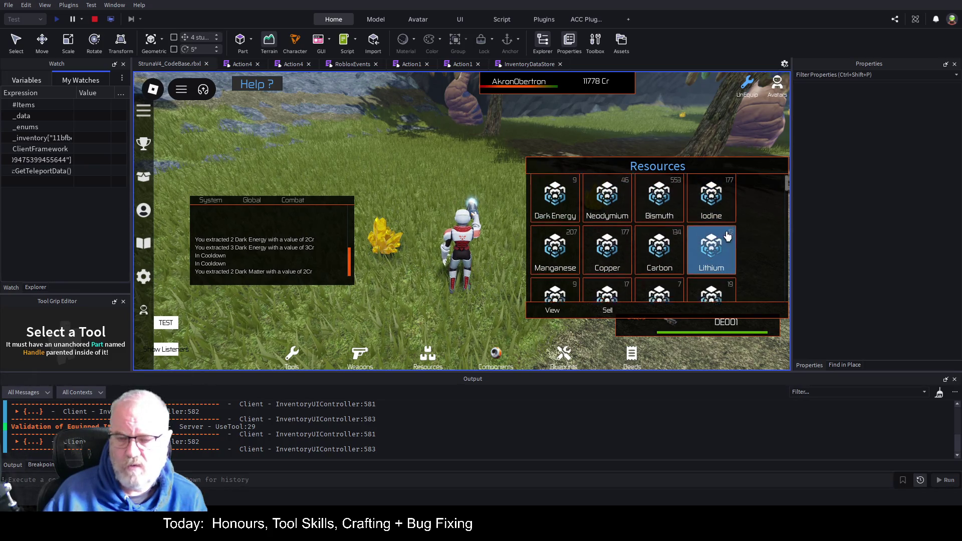
{"action": "scroll", "coordinate": [728, 234], "scroll_direction": "down", "scroll_amount": 5}
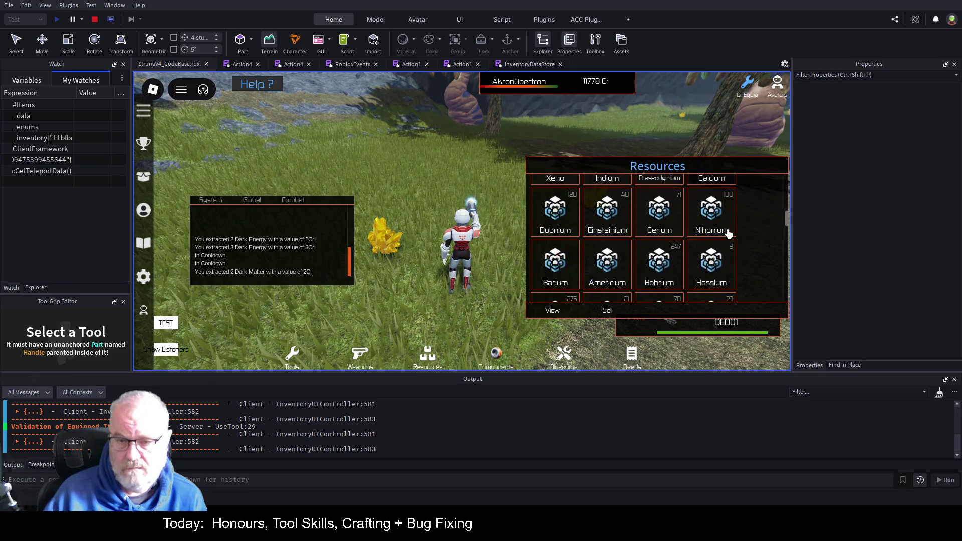
Scroll through the Resources grid to review the sorted list, then stop the play test.
{"action": "scroll", "coordinate": [727, 234], "scroll_direction": "down", "scroll_amount": 8}
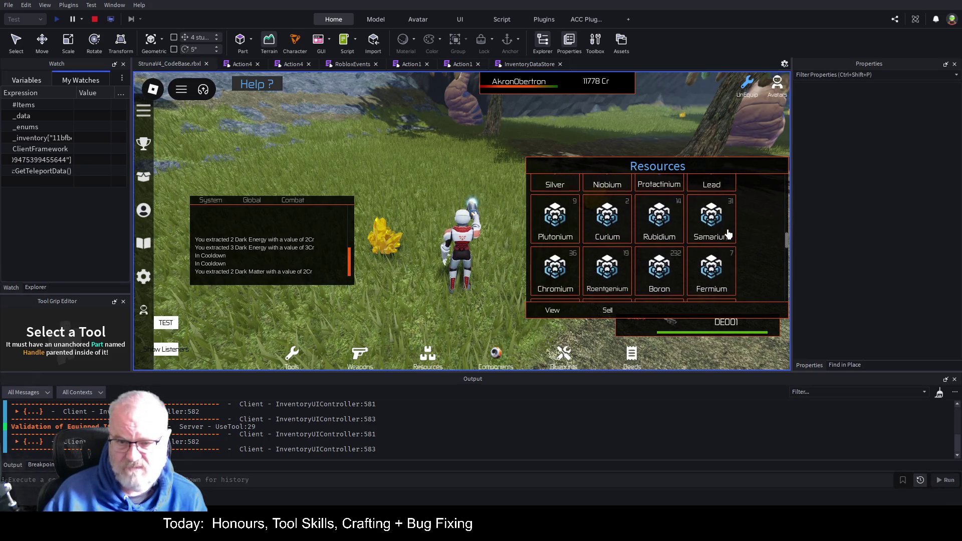
{"action": "scroll", "coordinate": [727, 233], "scroll_direction": "down", "scroll_amount": 10}
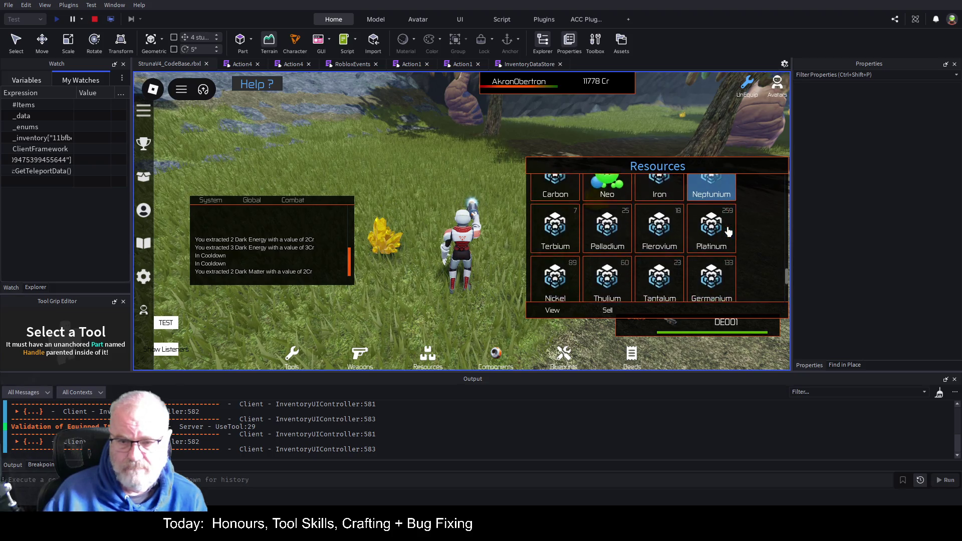
{"action": "scroll", "coordinate": [761, 258], "scroll_direction": "up", "scroll_amount": 3}
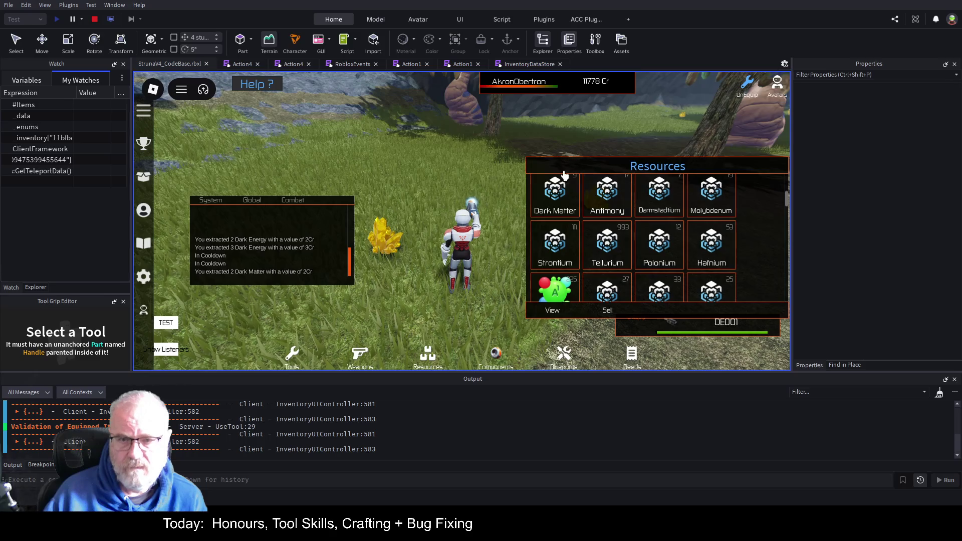
{"action": "scroll", "coordinate": [554, 201], "scroll_direction": "up", "scroll_amount": 2}
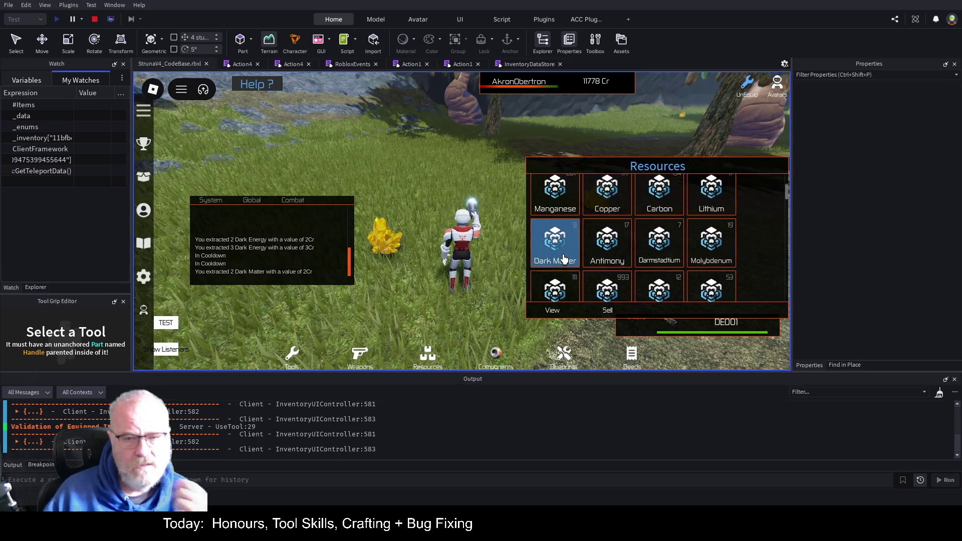
{"action": "scroll", "coordinate": [563, 259], "scroll_direction": "up", "scroll_amount": 2}
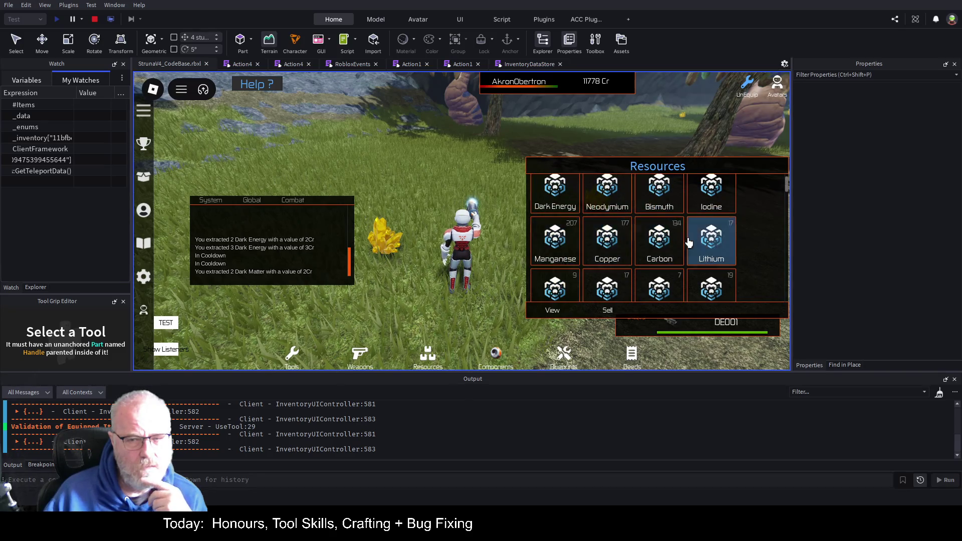
{"action": "scroll", "coordinate": [573, 256], "scroll_direction": "down", "scroll_amount": 2}
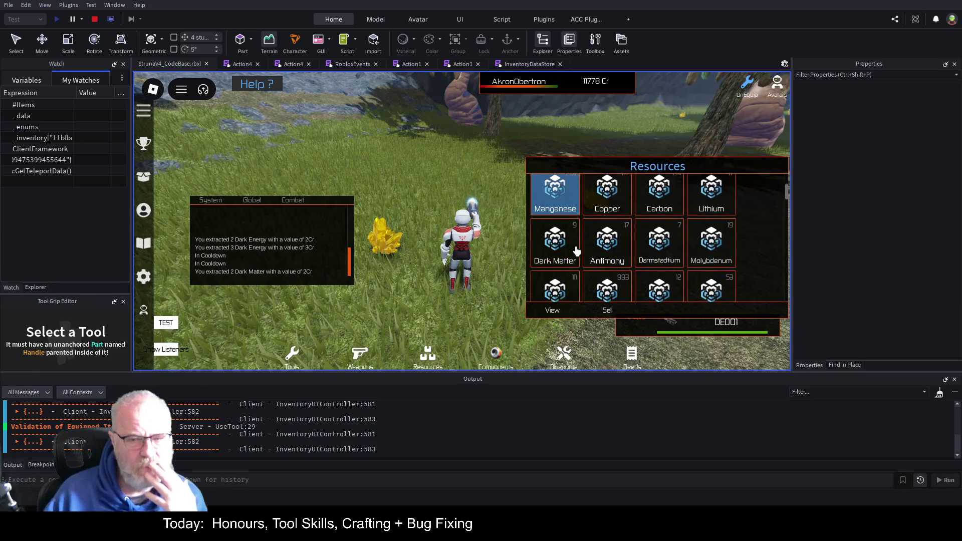
{"action": "left_click", "coordinate": [93, 19]}
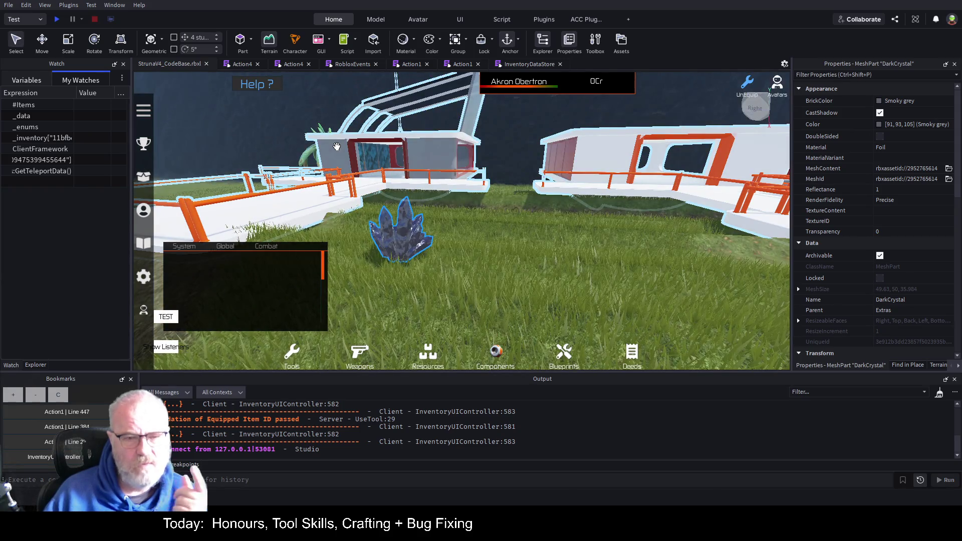
{"action": "left_click", "coordinate": [384, 142]}
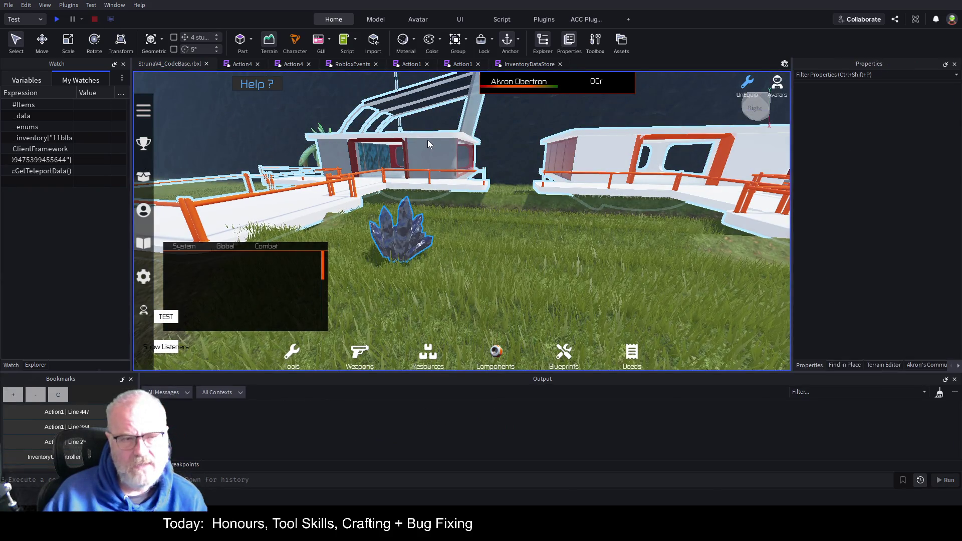
{"action": "key", "text": "F5"}
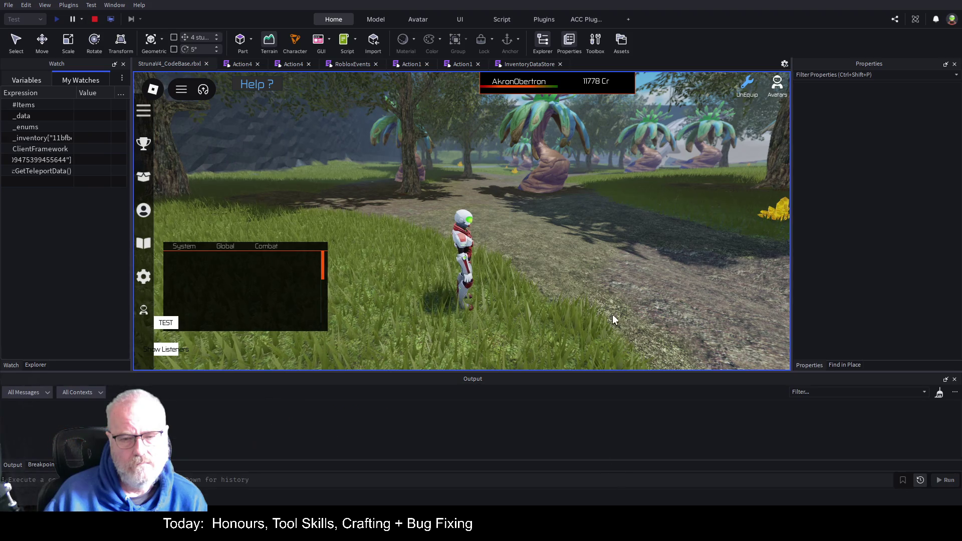
{"action": "key", "text": "i"}
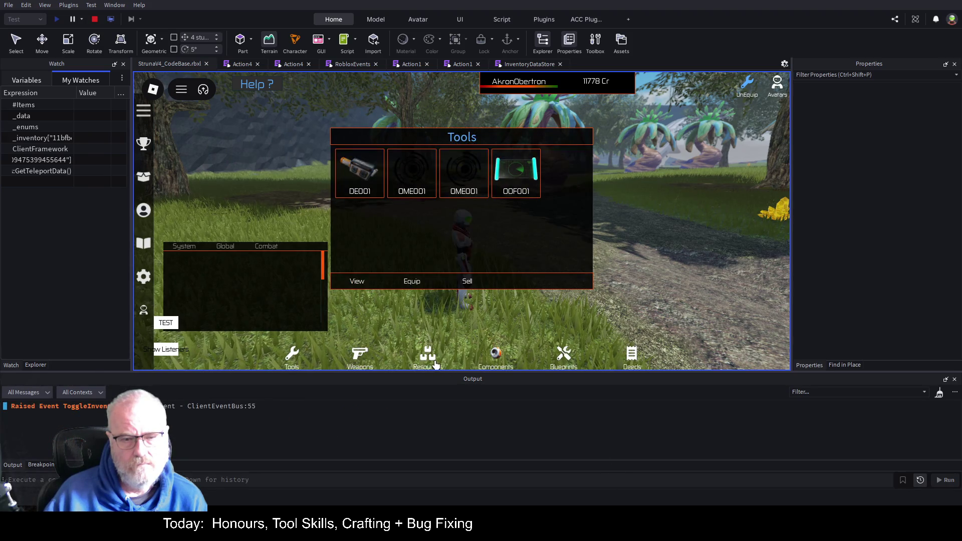
{"action": "left_click", "coordinate": [428, 357]}
{"action": "scroll", "coordinate": [522, 196], "scroll_direction": "down", "scroll_amount": 5}
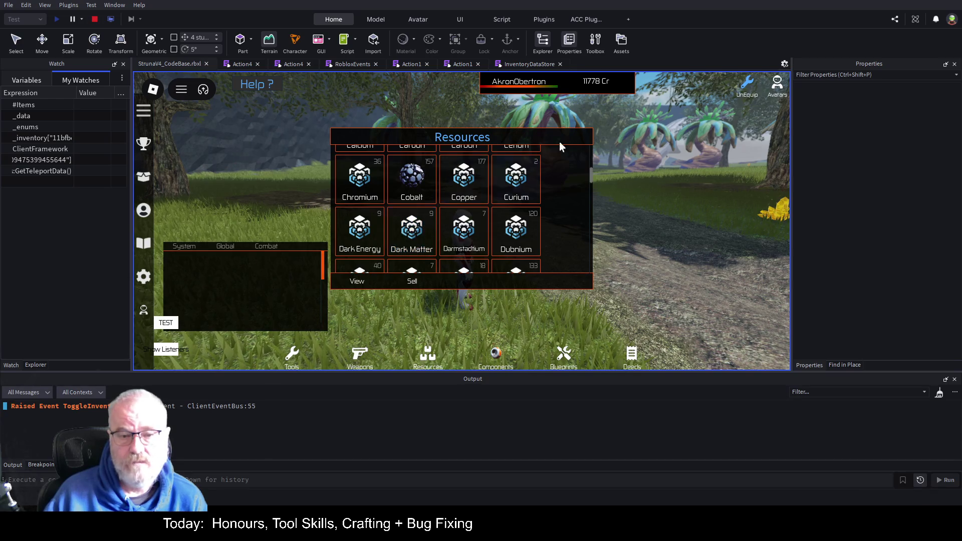
{"action": "left_click_drag", "start_coordinate": [560, 167], "coordinate": [715, 176]}
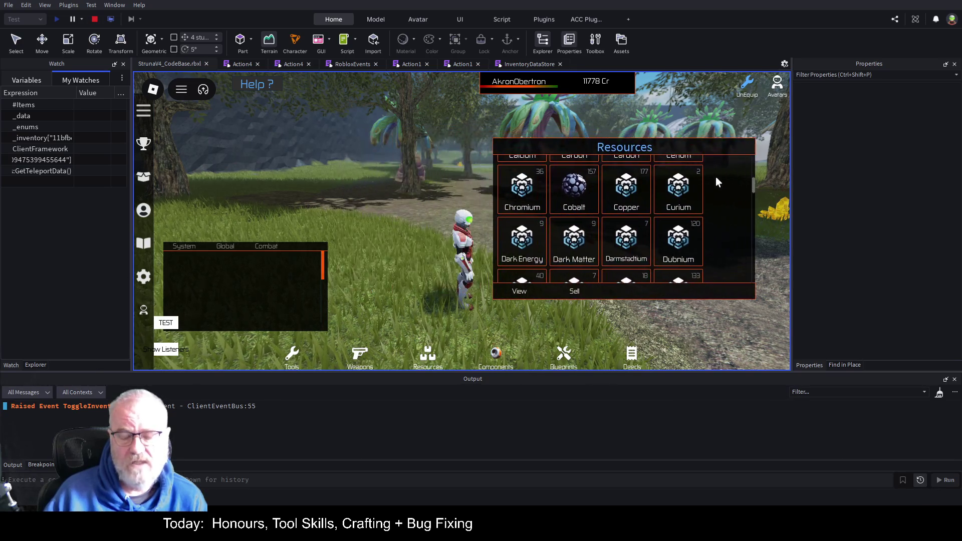
{"action": "left_click", "coordinate": [94, 19]}
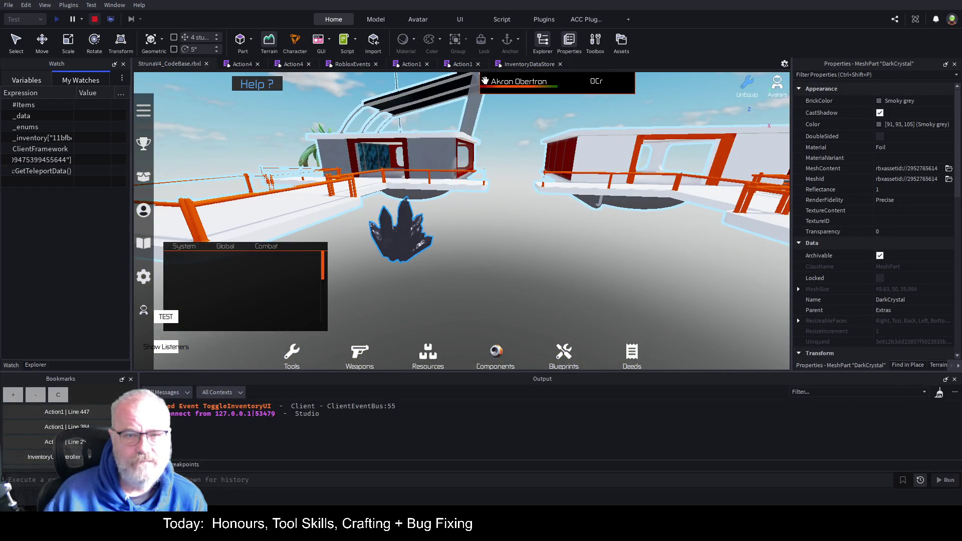
Search the Explorer for 'inven' and locate the InventoryUIController script.
{"action": "left_click", "coordinate": [517, 65]}
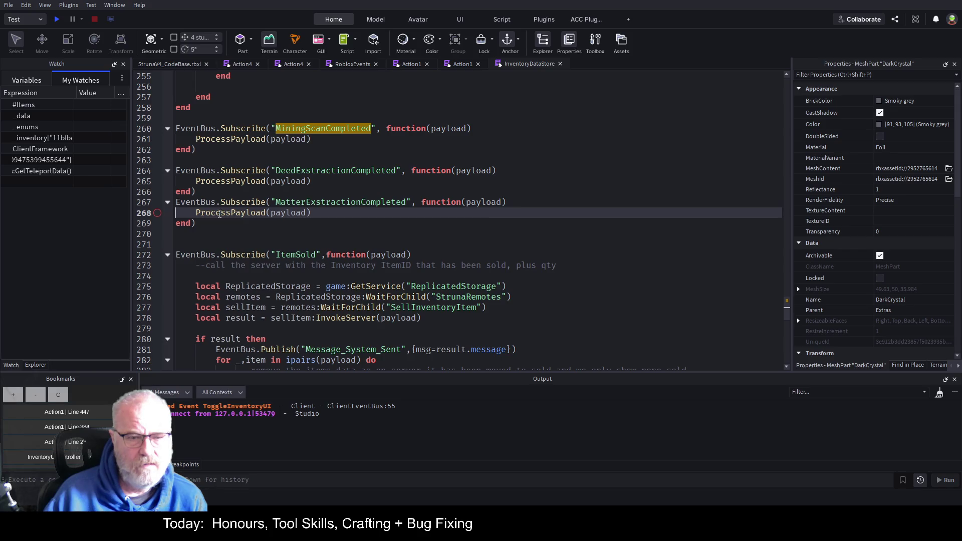
{"action": "left_click", "coordinate": [219, 214]}
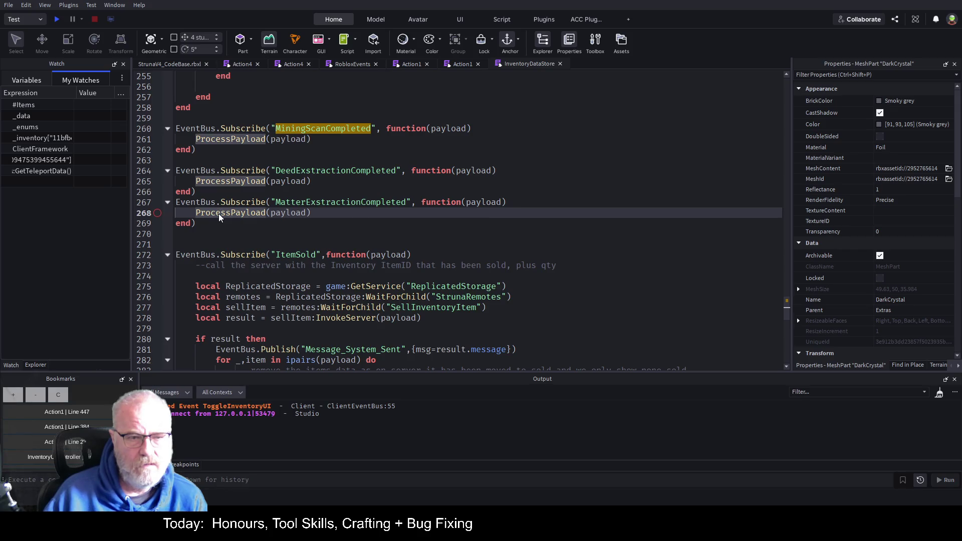
{"action": "left_click", "coordinate": [36, 364]}
{"action": "left_click", "coordinate": [48, 77]}
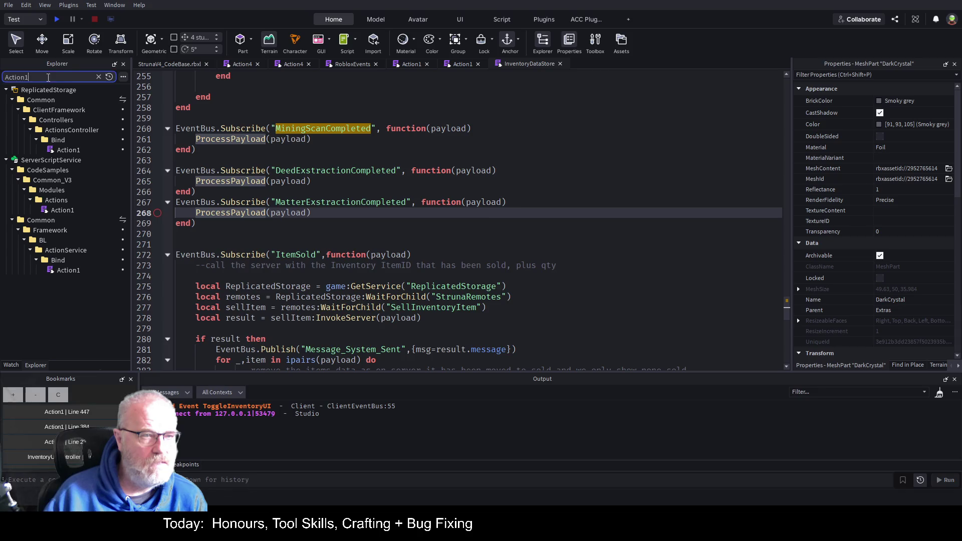
{"action": "key", "text": "ctrl+a"}
{"action": "type", "text": "inven"}
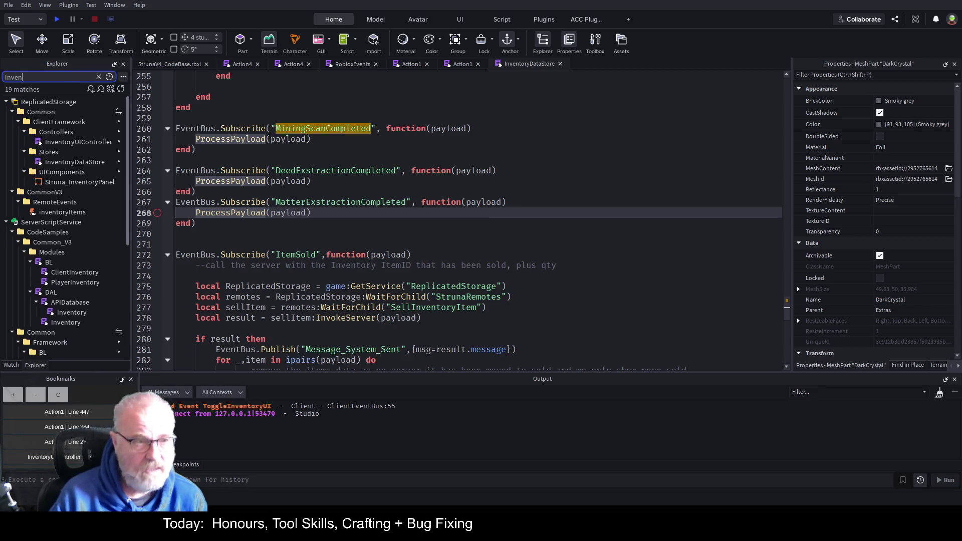
{"action": "left_click", "coordinate": [62, 143]}
{"action": "left_click", "coordinate": [99, 77]}
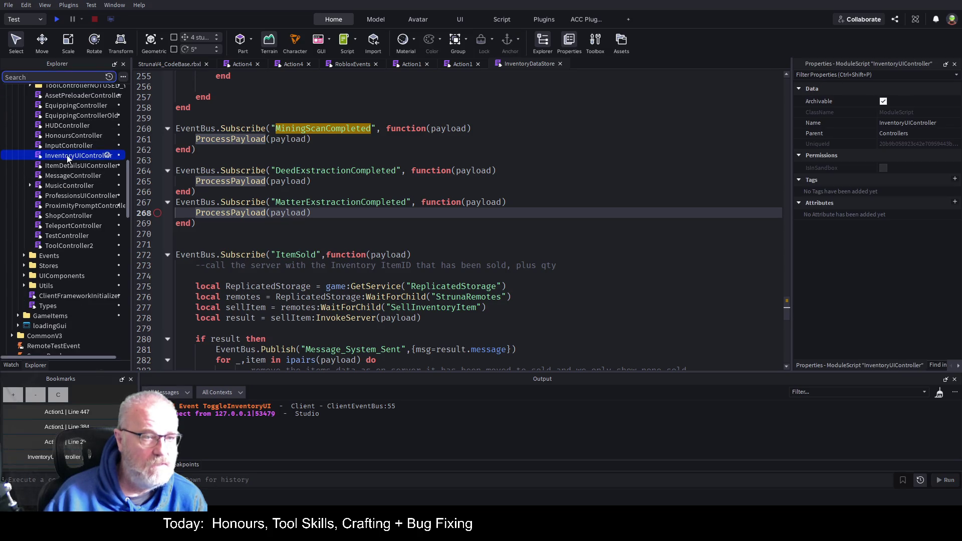
Open InventoryUIController and search it for the '.sort' call.
{"action": "double_click", "coordinate": [86, 158]}
{"action": "left_click", "coordinate": [499, 206]}
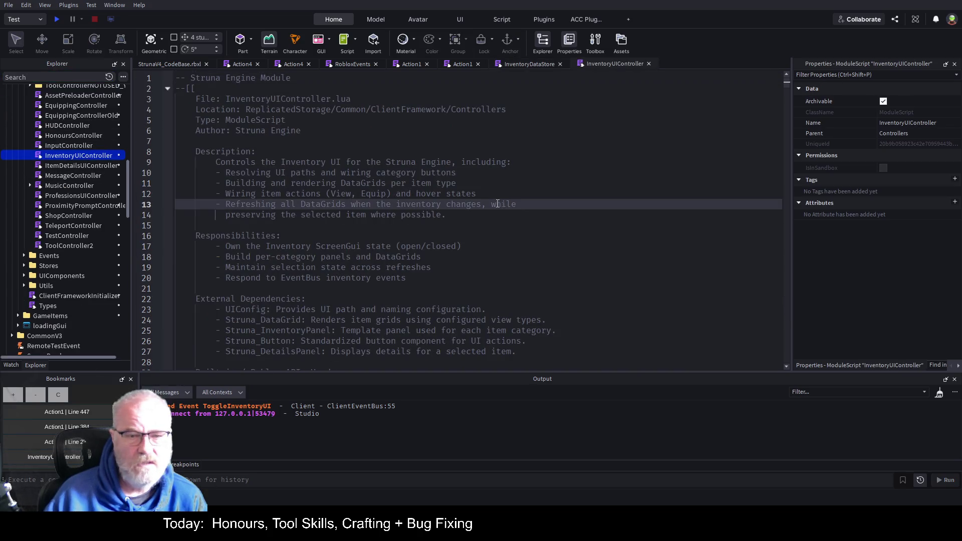
{"action": "scroll", "coordinate": [498, 215], "scroll_direction": "down", "scroll_amount": 6}
{"action": "scroll", "coordinate": [498, 215], "scroll_direction": "down", "scroll_amount": 15}
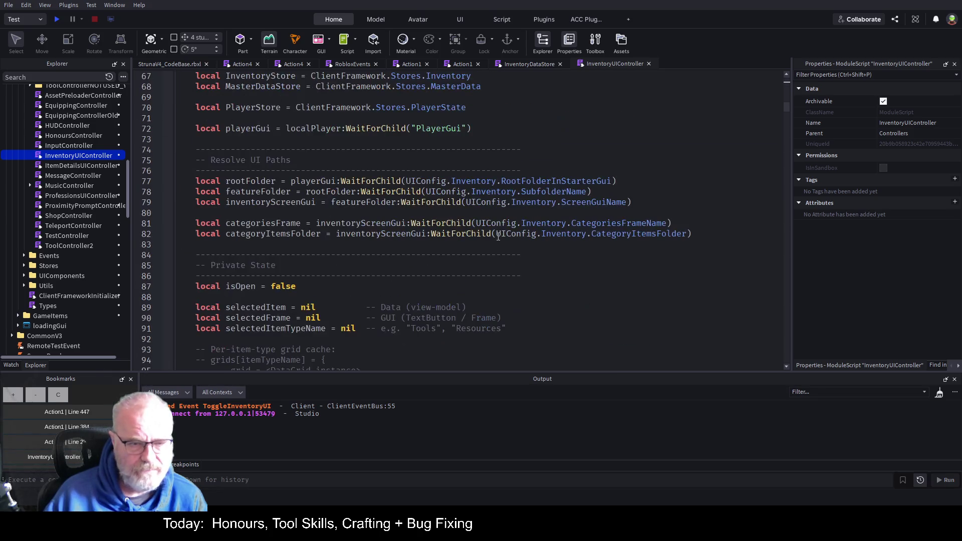
{"action": "key", "text": "ctrl+f"}
Find '.sort' and select the table.sort block on lines 454–456 of InventoryUIController.
{"action": "type", "text": ".sort"}
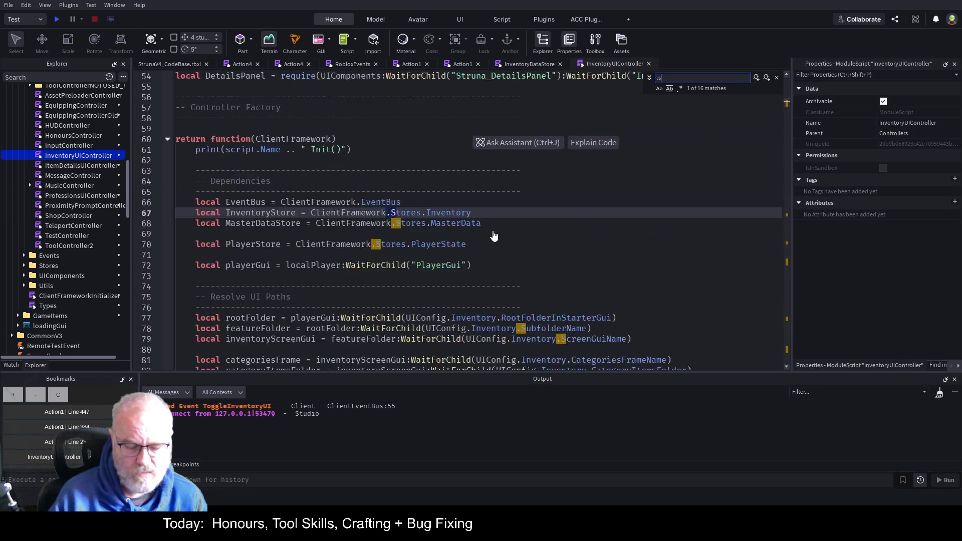
{"action": "left_click", "coordinate": [358, 258]}
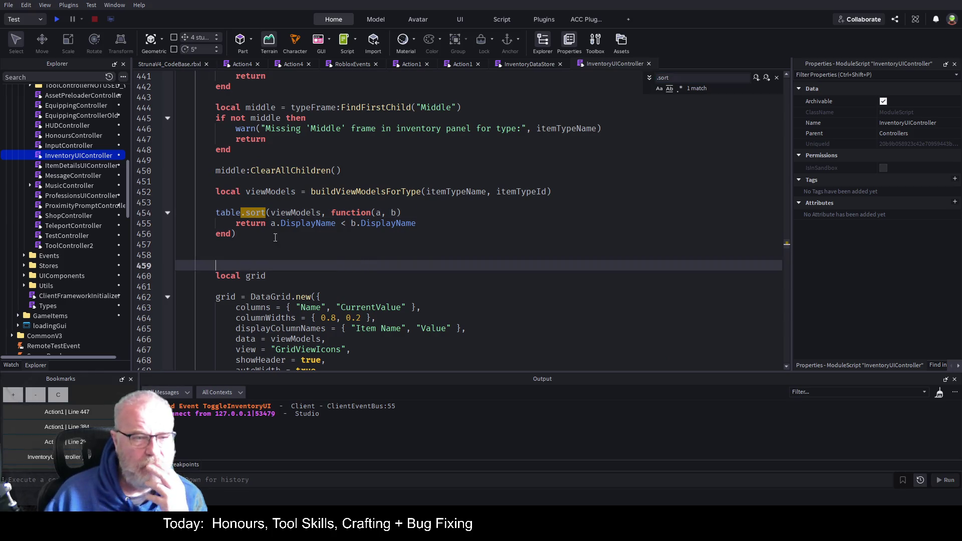
{"action": "left_click", "coordinate": [238, 234]}
{"action": "left_click_drag", "start_coordinate": [237, 233], "coordinate": [216, 212]}
{"action": "key", "text": "ctrl+c"}
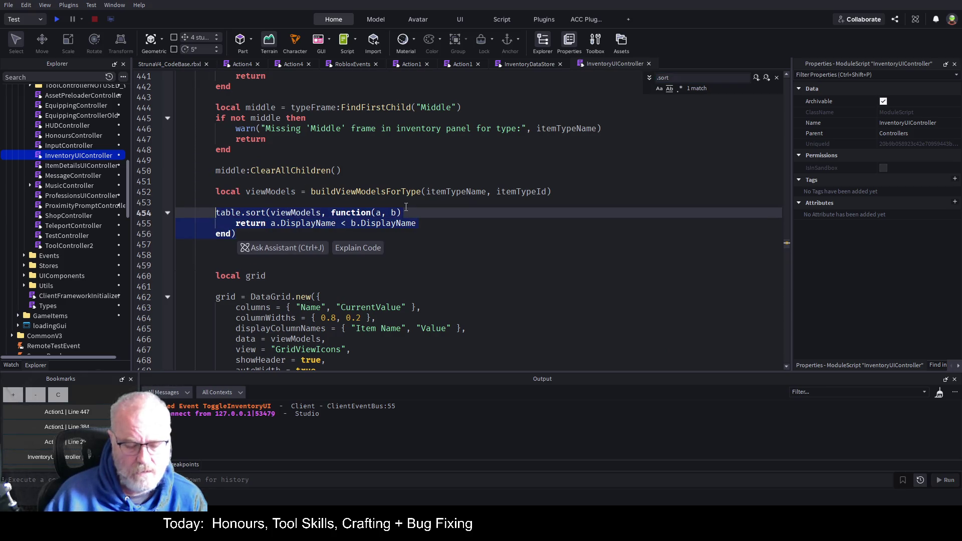
{"action": "scroll", "coordinate": [405, 207], "scroll_direction": "up", "scroll_amount": 9}
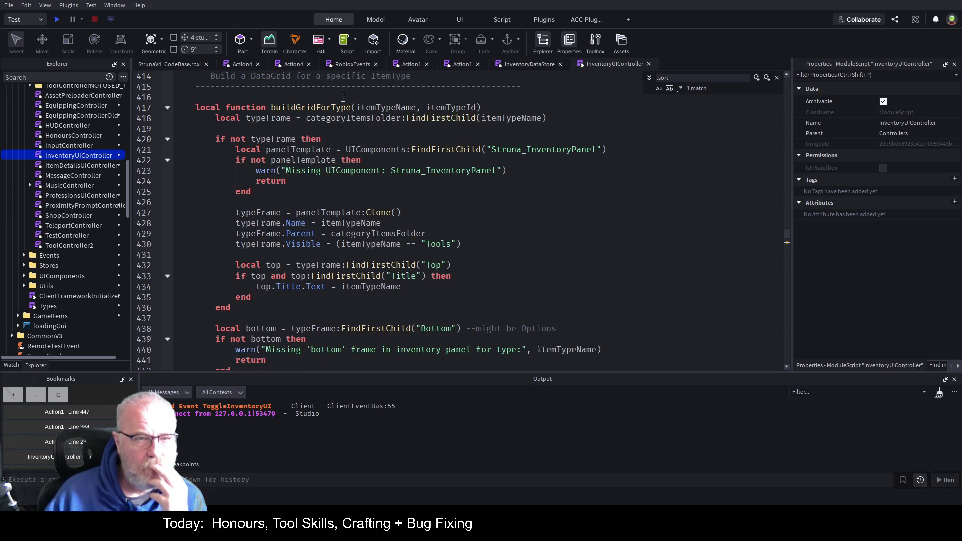
{"action": "scroll", "coordinate": [369, 154], "scroll_direction": "down", "scroll_amount": 6}
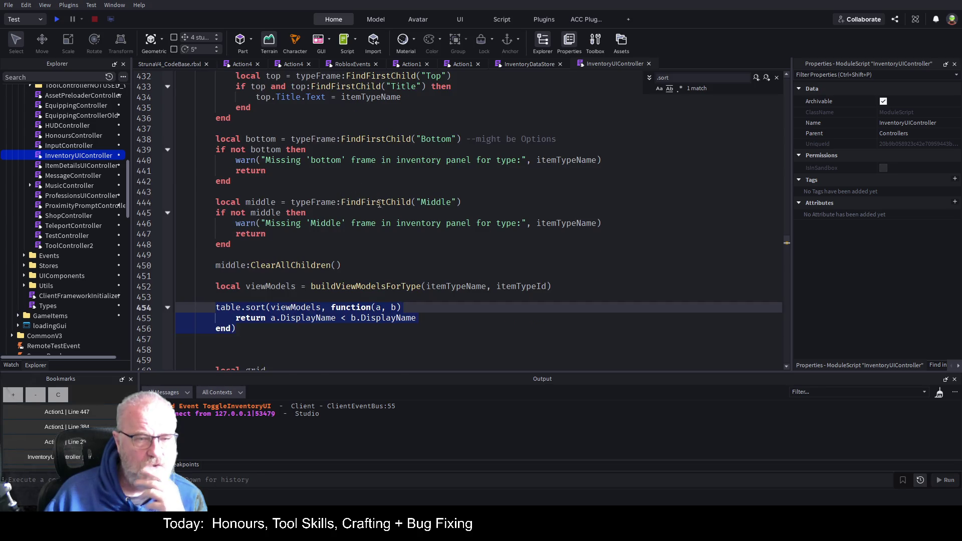
{"action": "scroll", "coordinate": [381, 205], "scroll_direction": "down", "scroll_amount": 1}
{"action": "scroll", "coordinate": [404, 281], "scroll_direction": "down", "scroll_amount": 5}
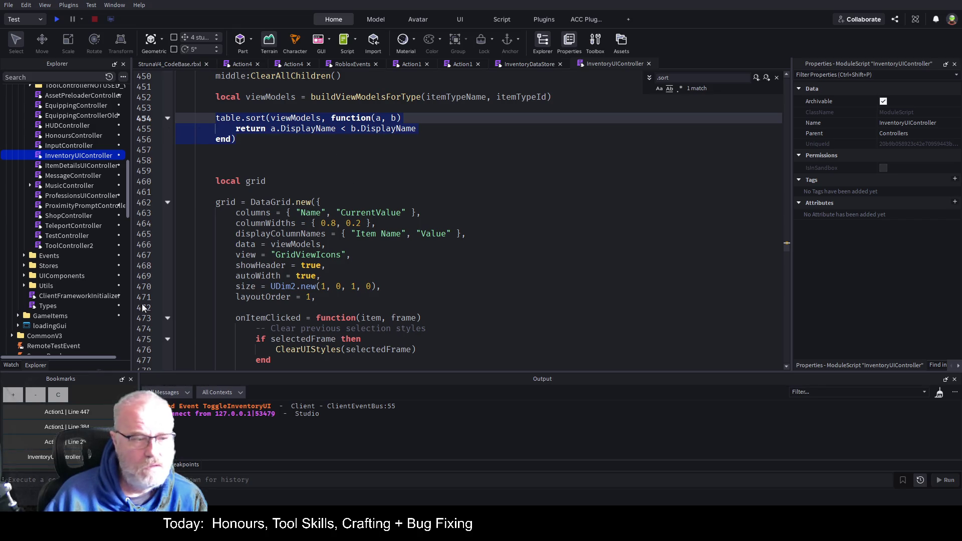
Clear all existing bookmarks and bookmark line 454 instead.
{"action": "left_click", "coordinate": [59, 396]}
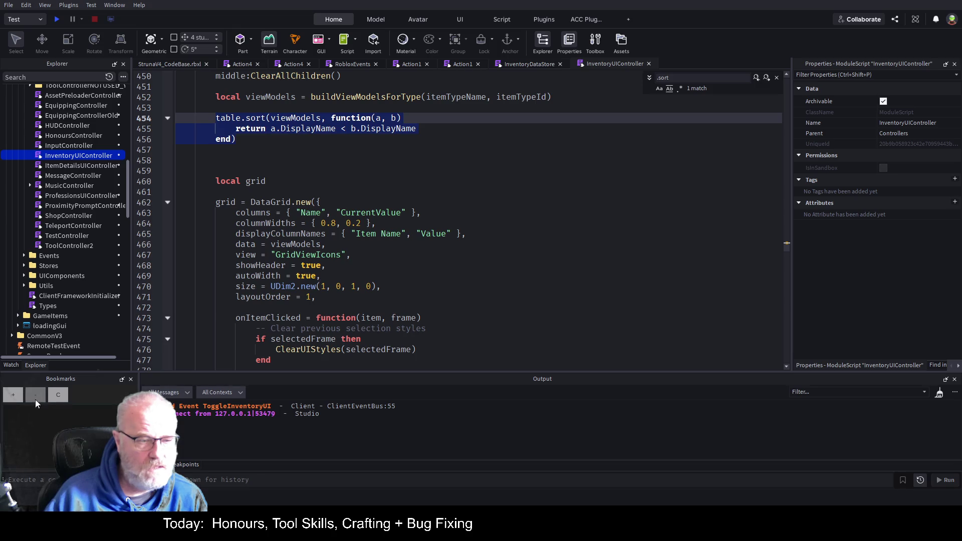
{"action": "left_click", "coordinate": [8, 396]}
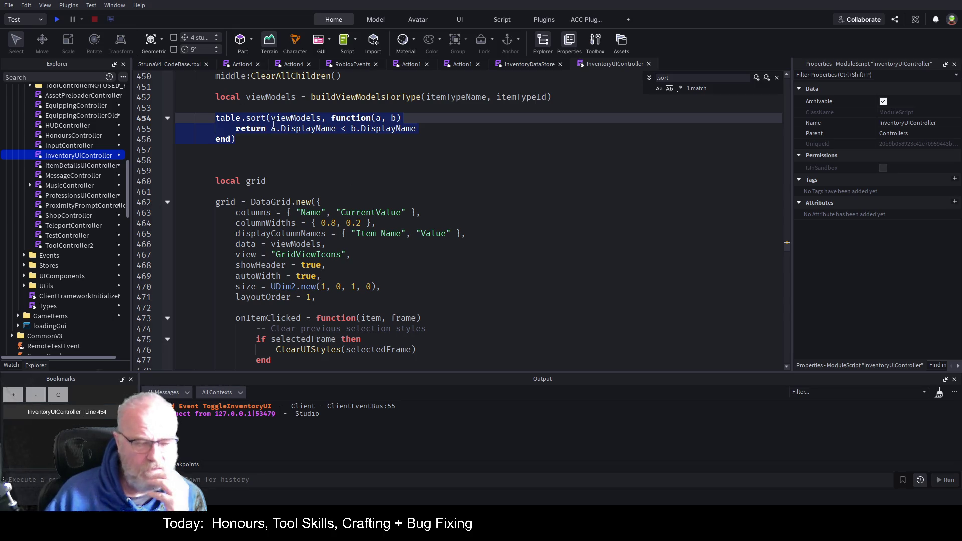
{"action": "left_click", "coordinate": [290, 203]}
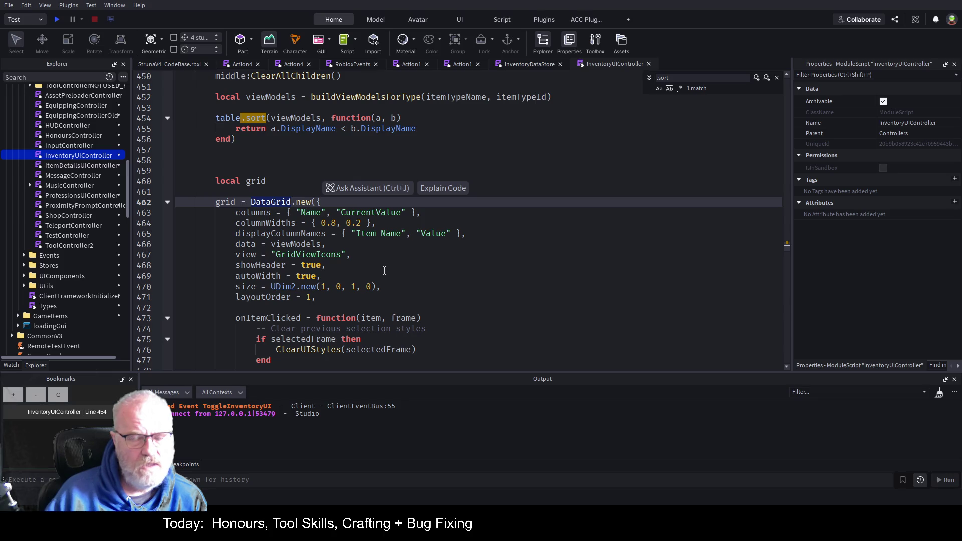
Scroll down to the RefreshAllGrids function that rebuilds each DataGrid.
{"action": "scroll", "coordinate": [385, 270], "scroll_direction": "down", "scroll_amount": 13}
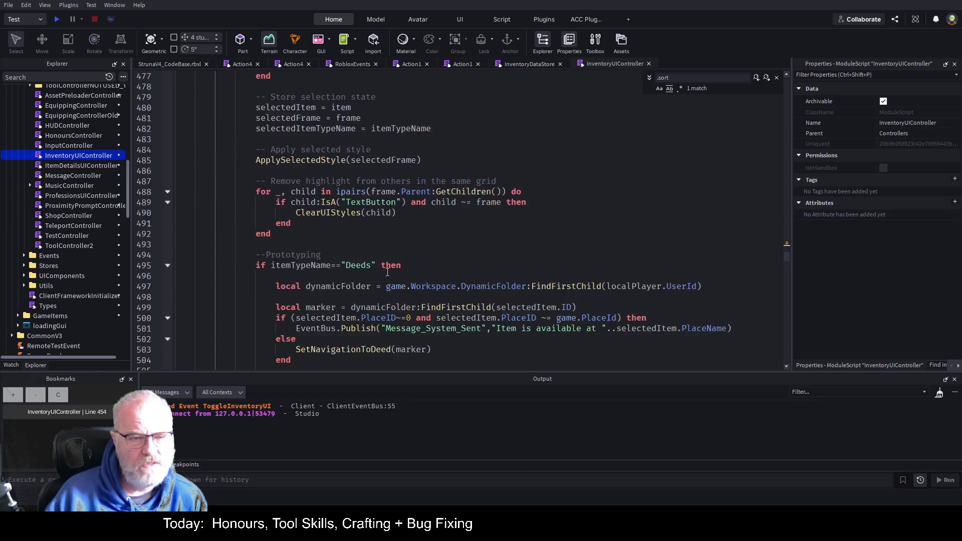
{"action": "scroll", "coordinate": [387, 272], "scroll_direction": "down", "scroll_amount": 4}
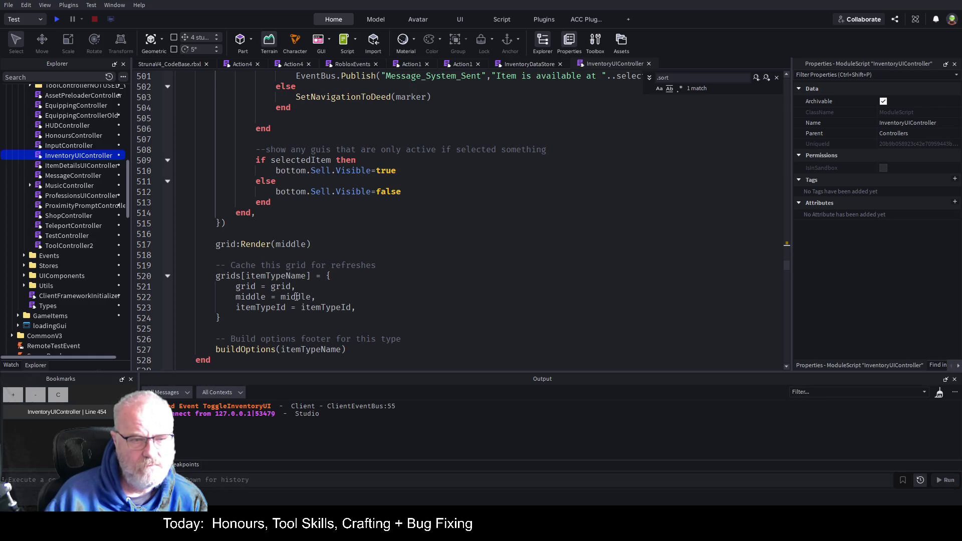
{"action": "scroll", "coordinate": [296, 296], "scroll_direction": "down", "scroll_amount": 4}
{"action": "scroll", "coordinate": [405, 292], "scroll_direction": "down", "scroll_amount": 2}
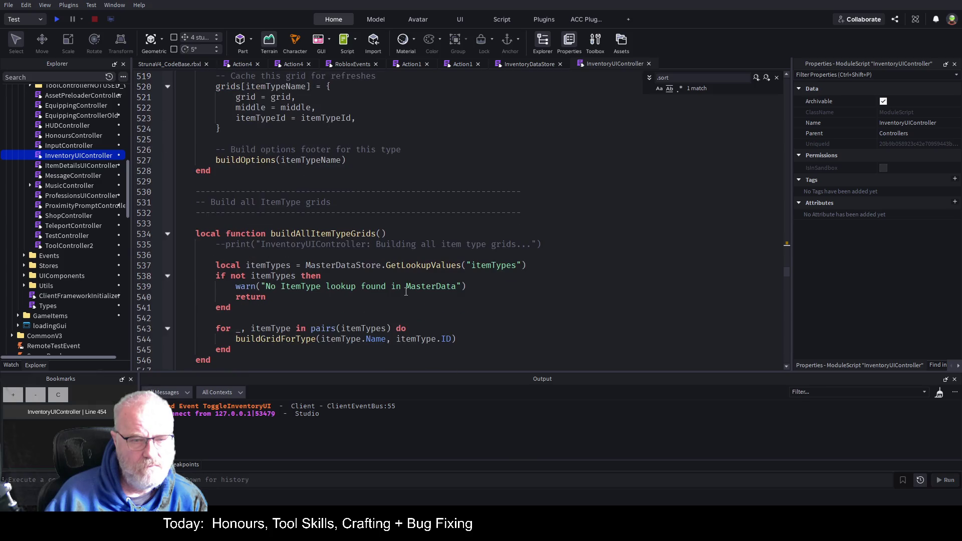
{"action": "scroll", "coordinate": [407, 288], "scroll_direction": "down", "scroll_amount": 4}
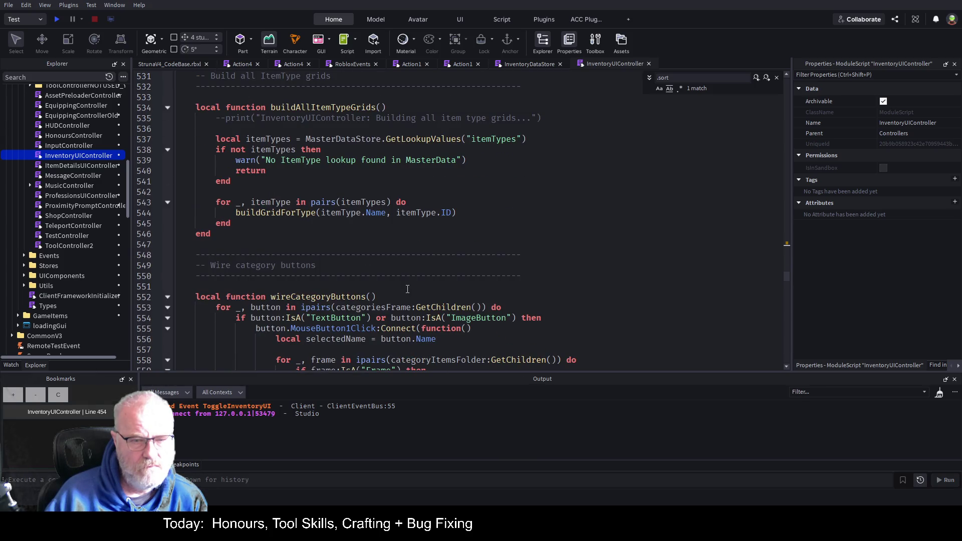
{"action": "scroll", "coordinate": [407, 288], "scroll_direction": "down", "scroll_amount": 11}
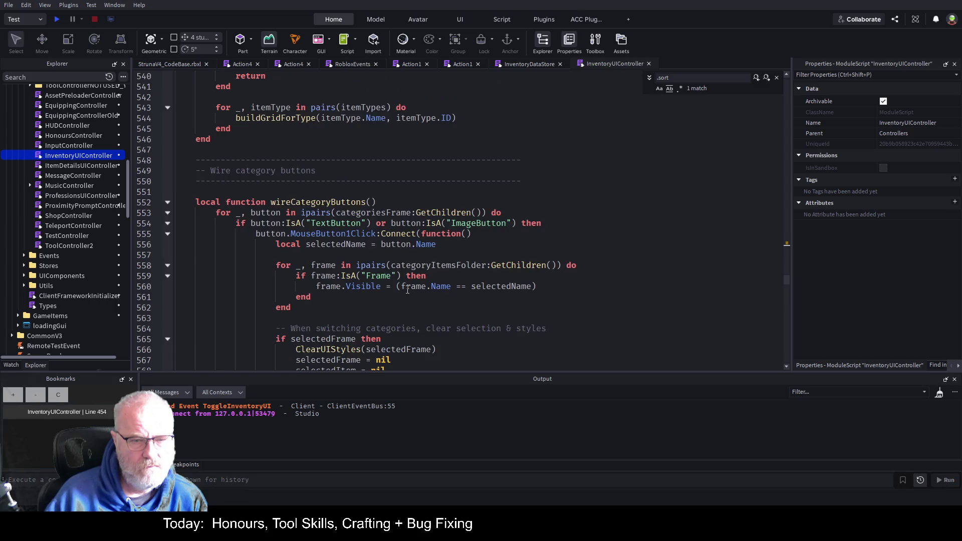
{"action": "scroll", "coordinate": [407, 290], "scroll_direction": "down", "scroll_amount": 1}
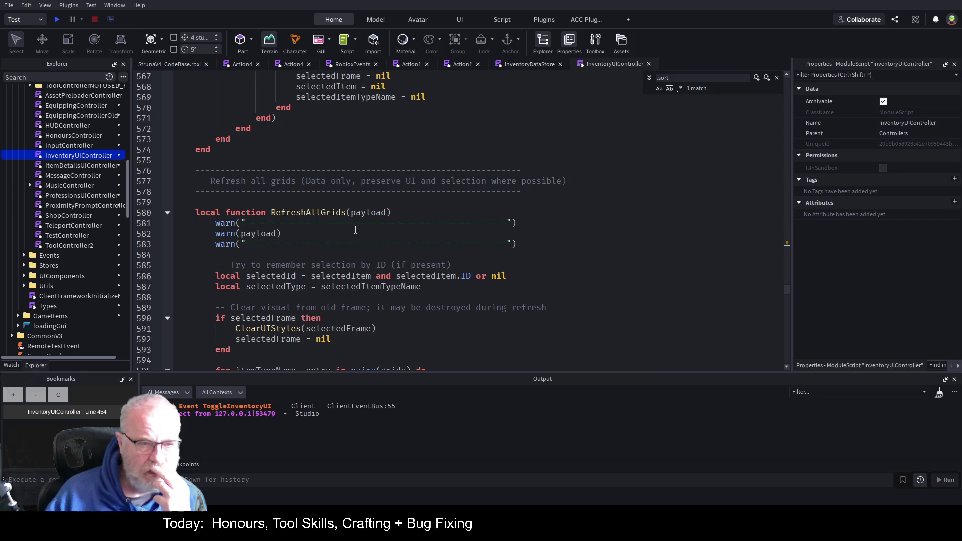
{"action": "scroll", "coordinate": [321, 278], "scroll_direction": "down", "scroll_amount": 3}
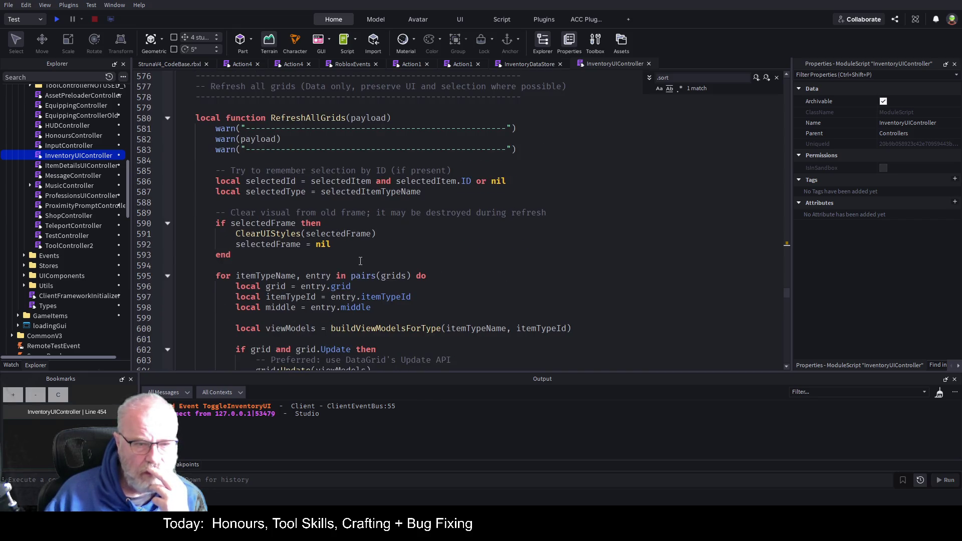
{"action": "scroll", "coordinate": [401, 270], "scroll_direction": "down", "scroll_amount": 7}
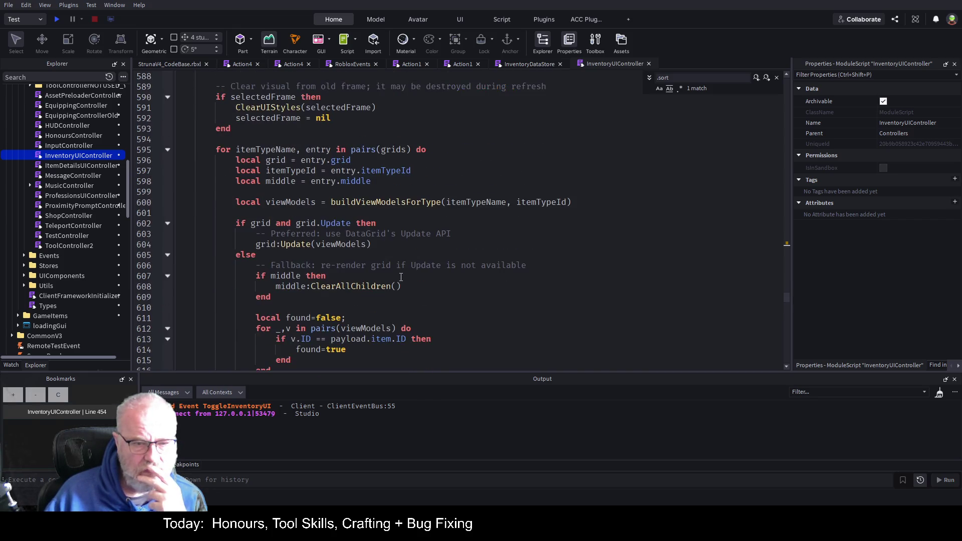
{"action": "scroll", "coordinate": [401, 276], "scroll_direction": "down", "scroll_amount": 1}
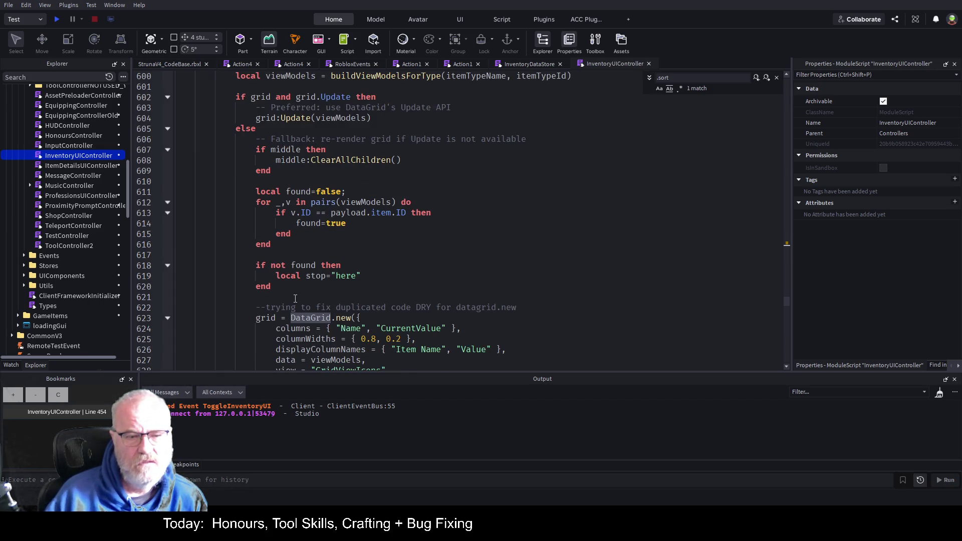
Paste the viewModels table.sort block at line 621, save, and insert a blank line above it.
{"action": "left_click", "coordinate": [294, 298]}
{"action": "key", "text": "ctrl+v"}
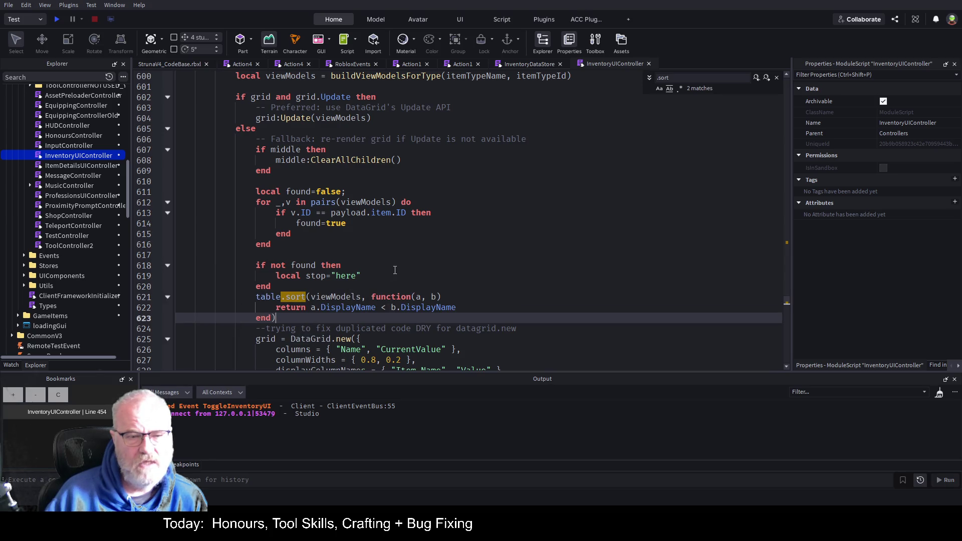
{"action": "key", "text": "ctrl+s"}
{"action": "key", "text": "Up"}
{"action": "key", "text": "Up"}
{"action": "key", "text": "Home"}
{"action": "key", "text": "Return"}
{"action": "key", "text": "Up"}
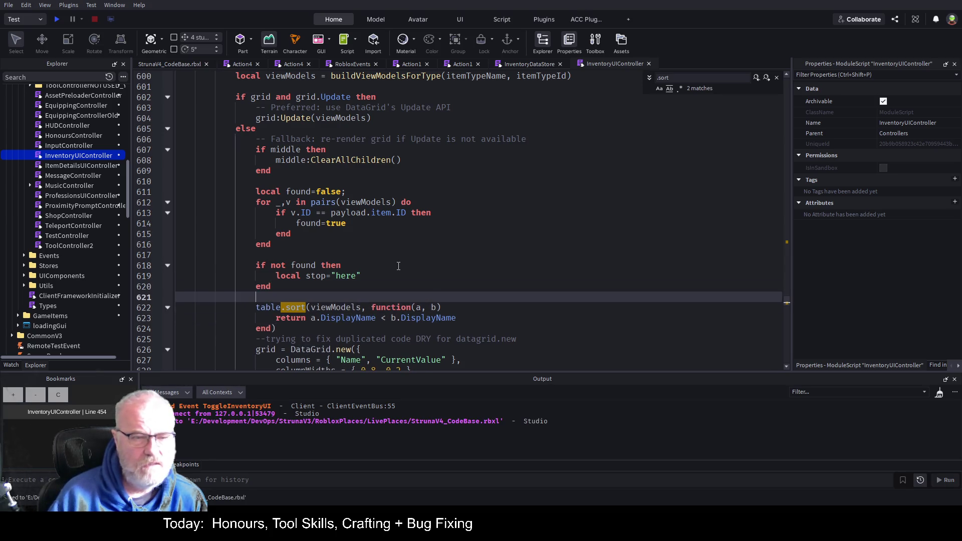
{"action": "scroll", "coordinate": [398, 266], "scroll_direction": "up", "scroll_amount": 5}
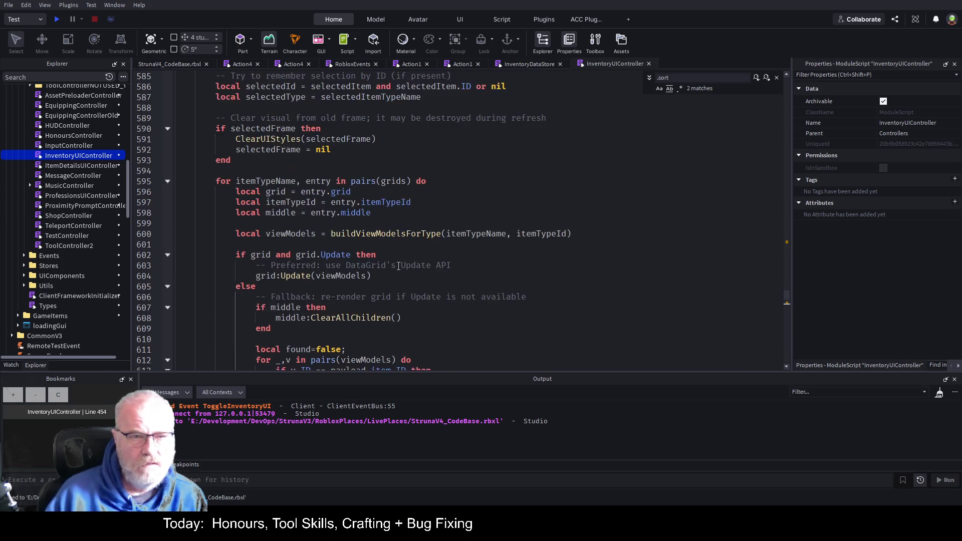
{"action": "scroll", "coordinate": [399, 266], "scroll_direction": "up", "scroll_amount": 6}
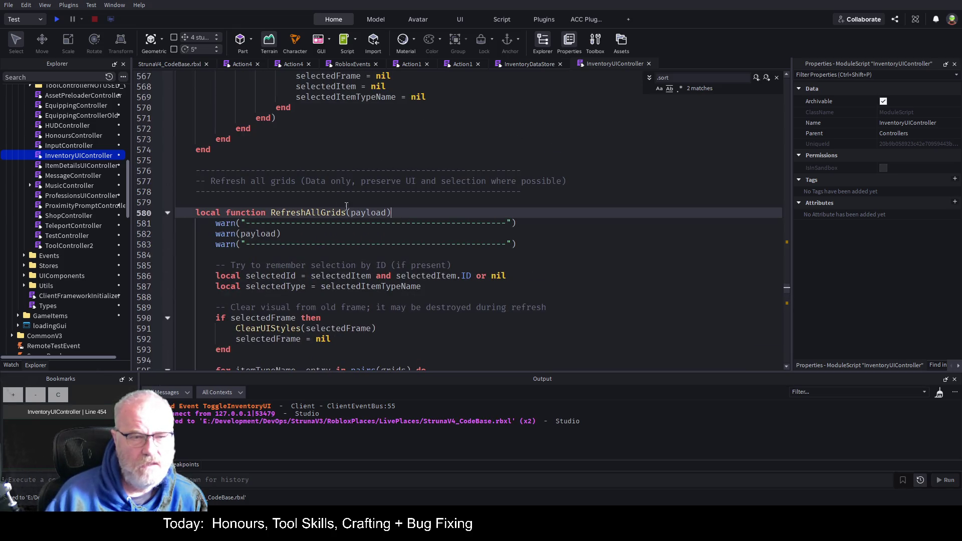
Add an indented TODO comment above RefreshAllGrids, save, and launch a play test.
{"action": "left_click", "coordinate": [450, 195]}
{"action": "key", "text": "Home"}
{"action": "key", "text": "Return"}
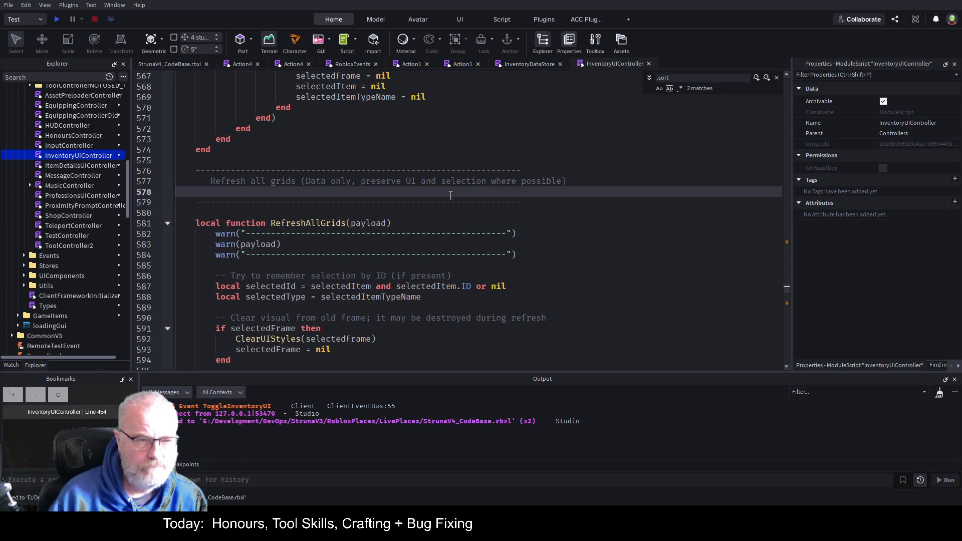
{"action": "key", "text": "Up"}
{"action": "type", "text": "TOD"}
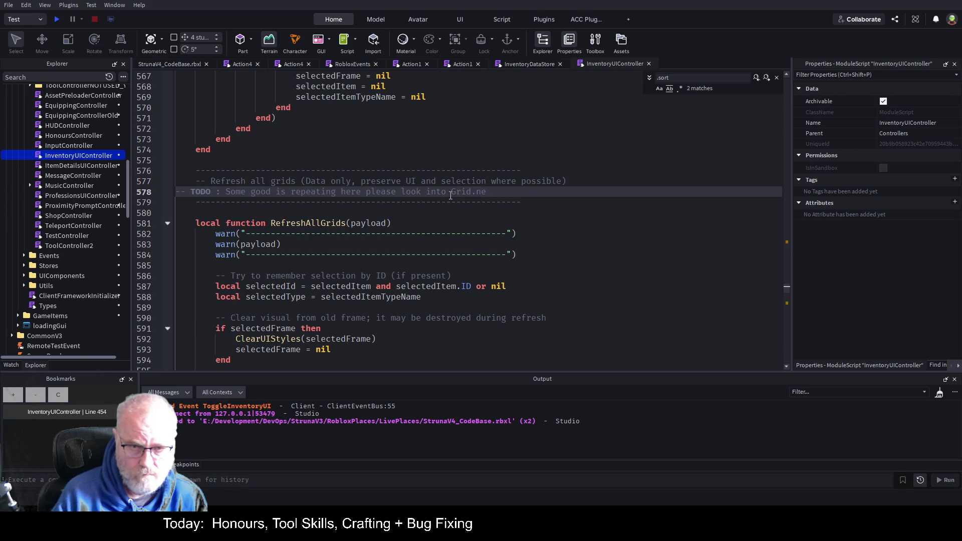
{"action": "key", "text": "Home"}
{"action": "key", "text": "Tab"}
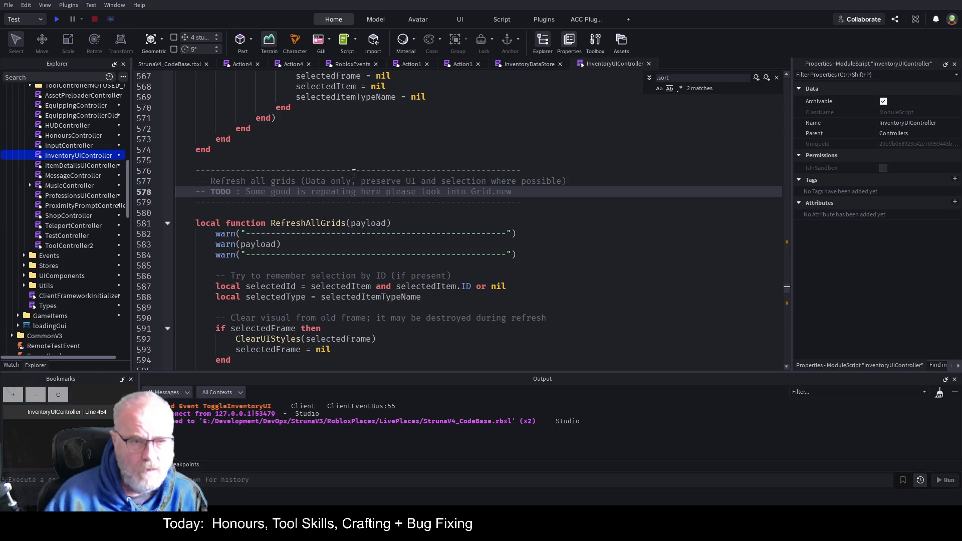
{"action": "key", "text": "ctrl+s"}
{"action": "left_click", "coordinate": [57, 18]}
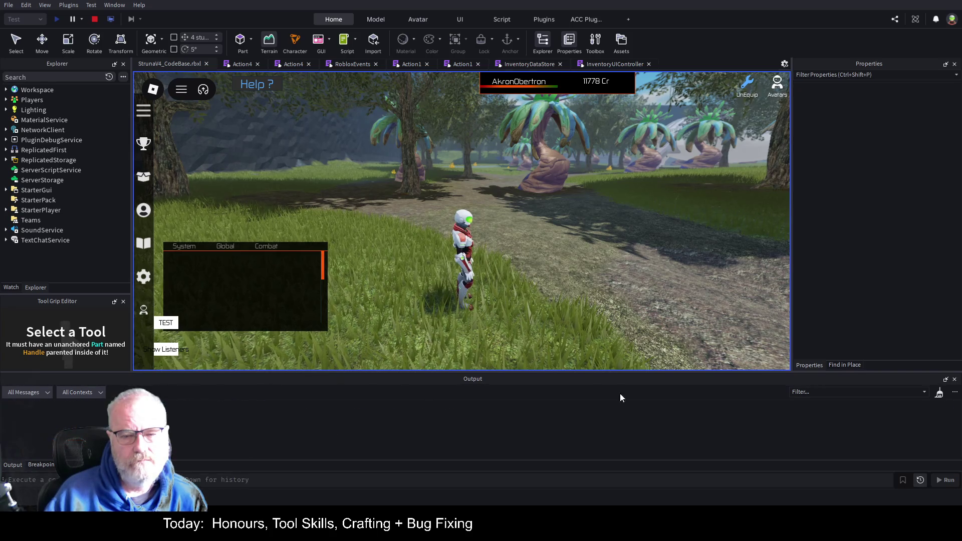
Open the inventory, view the DE001 tool's stats, then equip DE001.
{"action": "key", "text": "i"}
{"action": "left_click", "coordinate": [357, 179]}
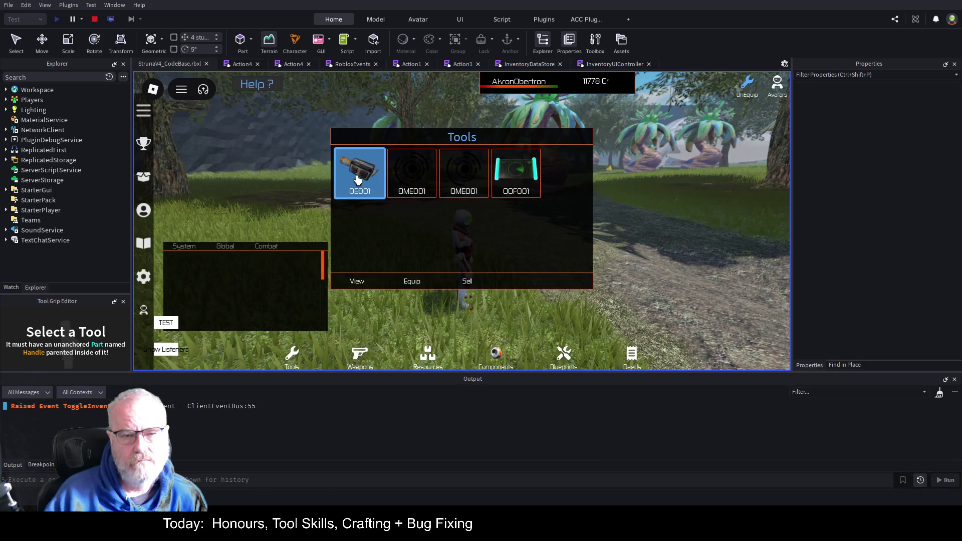
{"action": "left_click", "coordinate": [356, 281]}
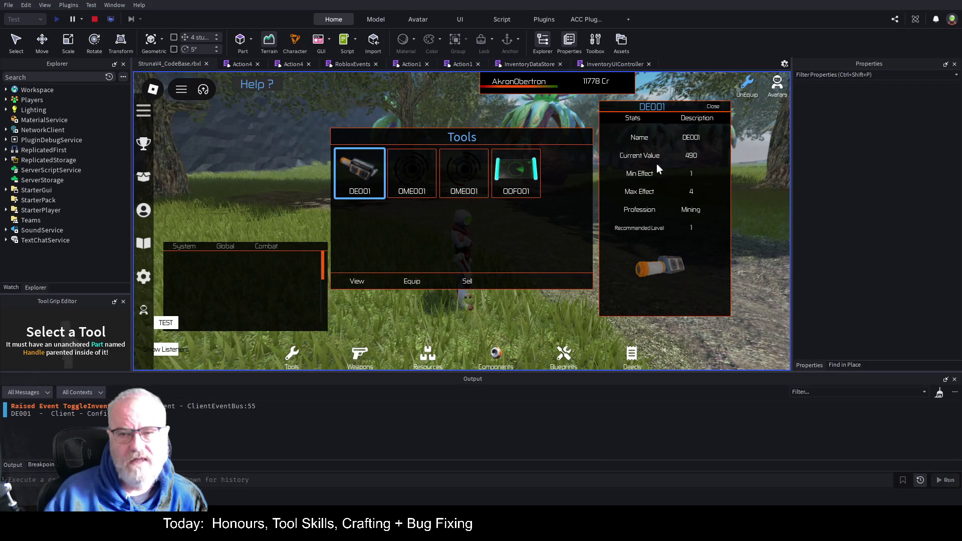
{"action": "left_click", "coordinate": [714, 109]}
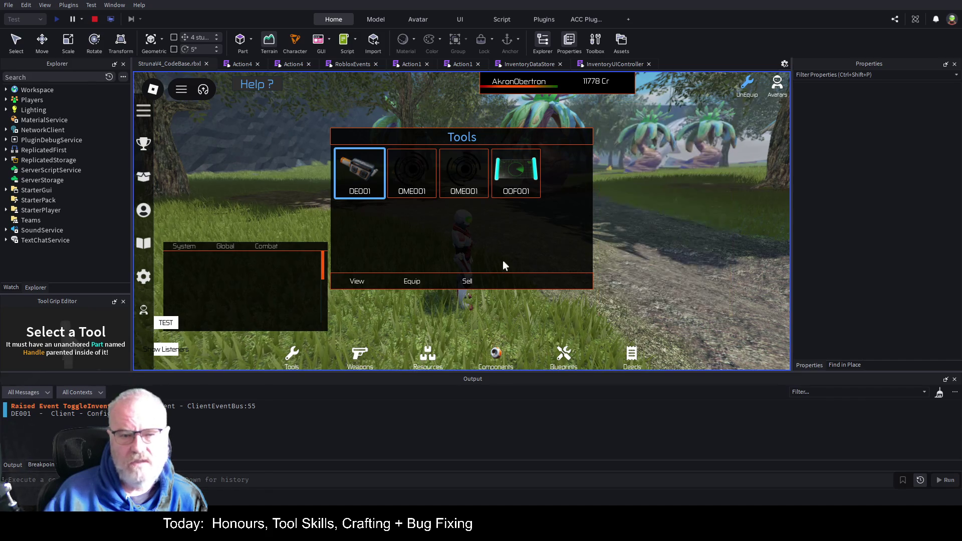
{"action": "left_click", "coordinate": [421, 283]}
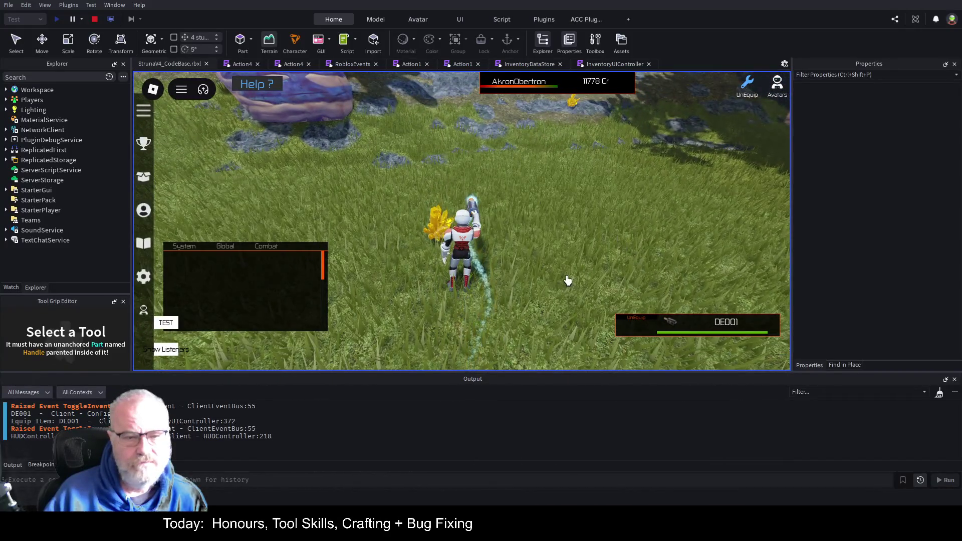
Show the Resources panel at the upper right, raise the chat panel, and start mining the crystal.
{"action": "key", "text": "i"}
{"action": "left_click", "coordinate": [428, 356]}
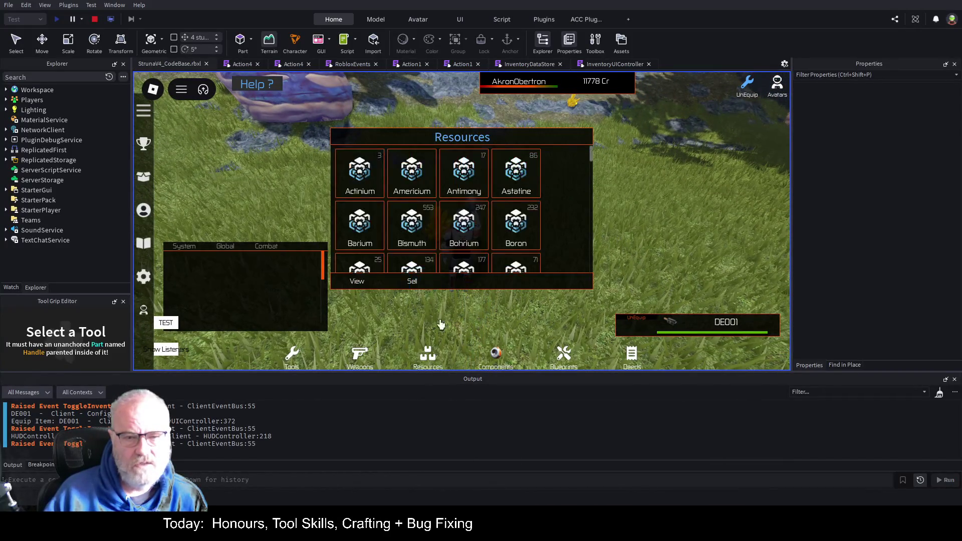
{"action": "mouse_move", "coordinate": [571, 159]}
{"action": "left_mouse_down"}
{"action": "mouse_move", "coordinate": [676, 145]}
{"action": "mouse_move", "coordinate": [745, 120]}
{"action": "left_mouse_up"}
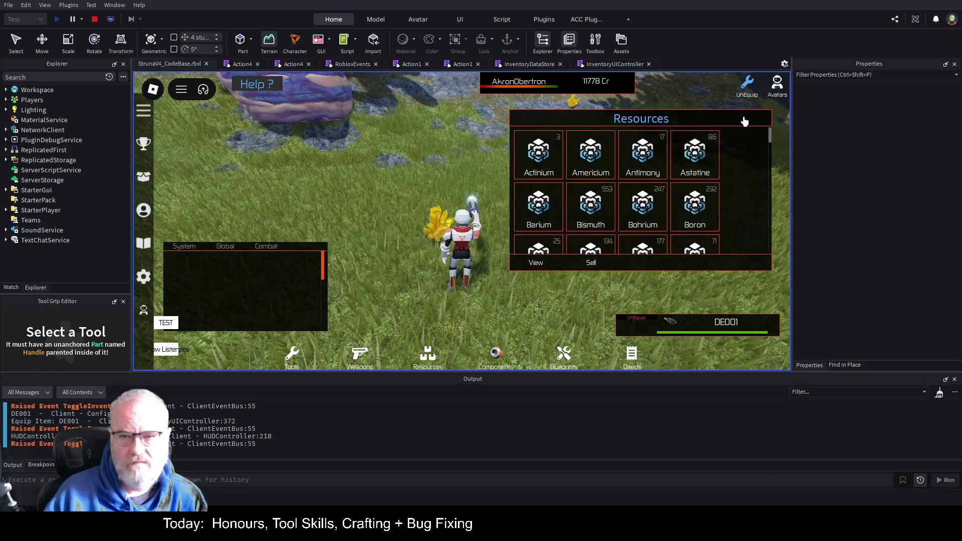
{"action": "scroll", "coordinate": [750, 195], "scroll_direction": "down", "scroll_amount": 3}
{"action": "scroll", "coordinate": [751, 193], "scroll_direction": "down", "scroll_amount": 3}
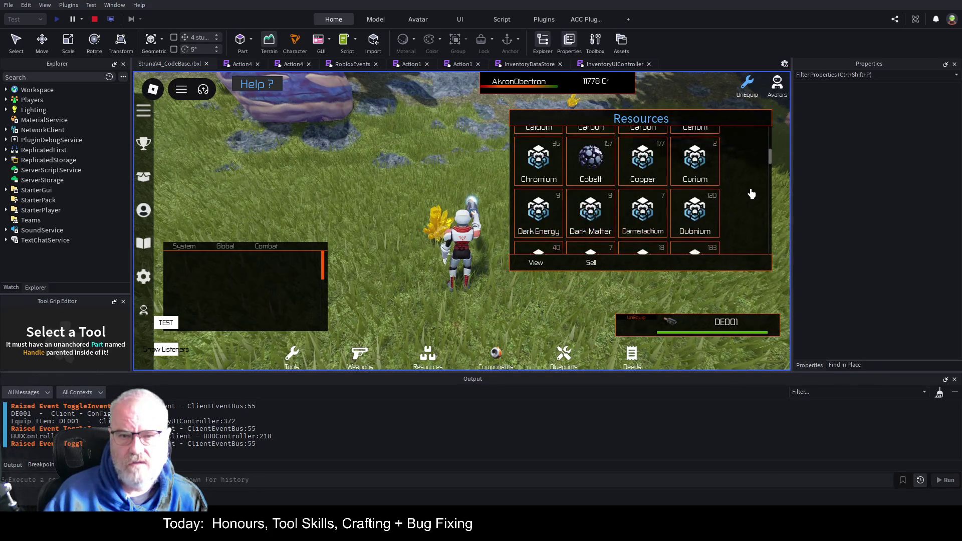
{"action": "left_click", "coordinate": [474, 259]}
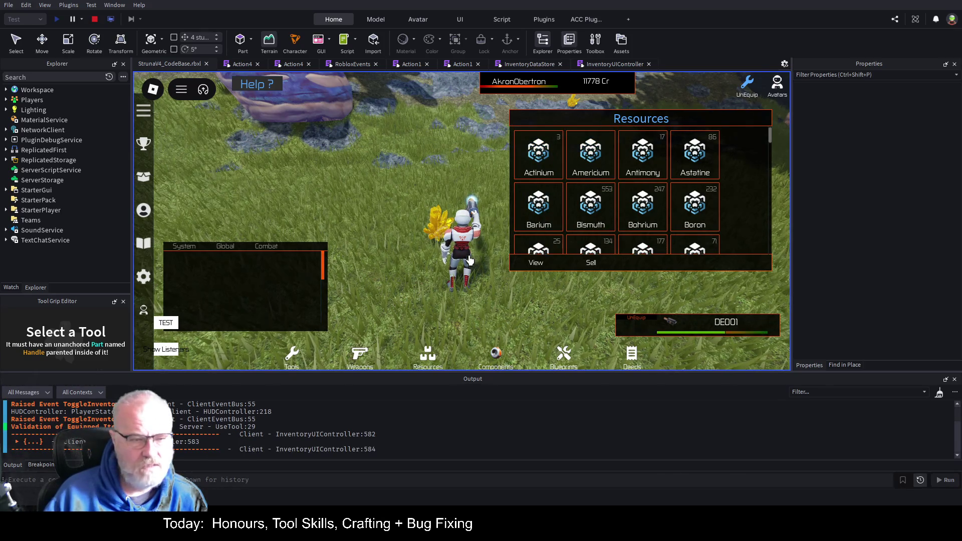
{"action": "left_click_drag", "start_coordinate": [261, 281], "coordinate": [260, 200]}
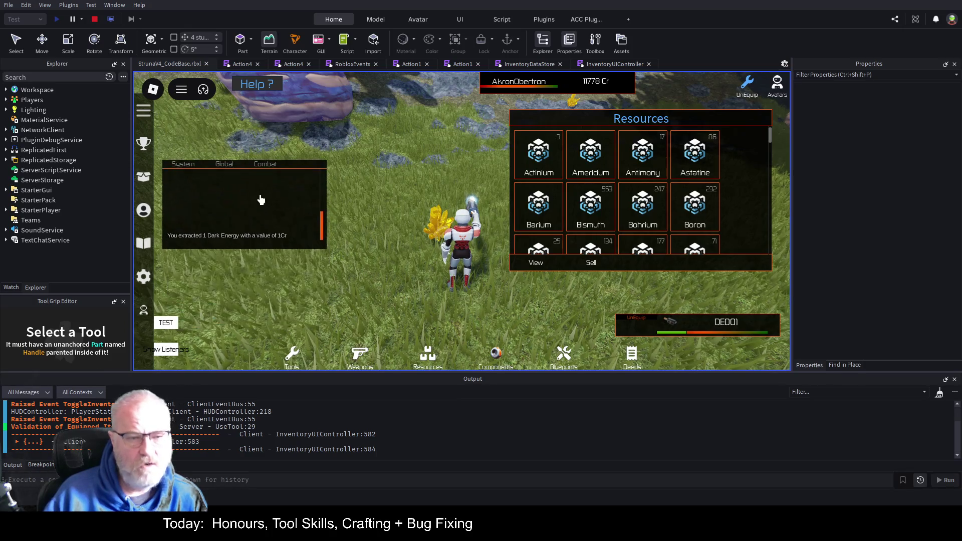
{"action": "scroll", "coordinate": [603, 189], "scroll_direction": "down", "scroll_amount": 5}
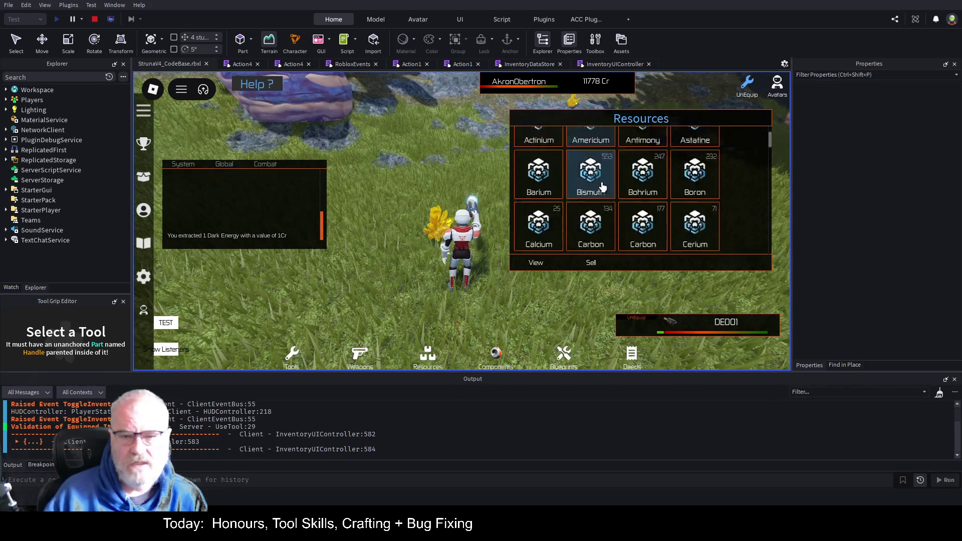
{"action": "scroll", "coordinate": [621, 175], "scroll_direction": "up", "scroll_amount": 1}
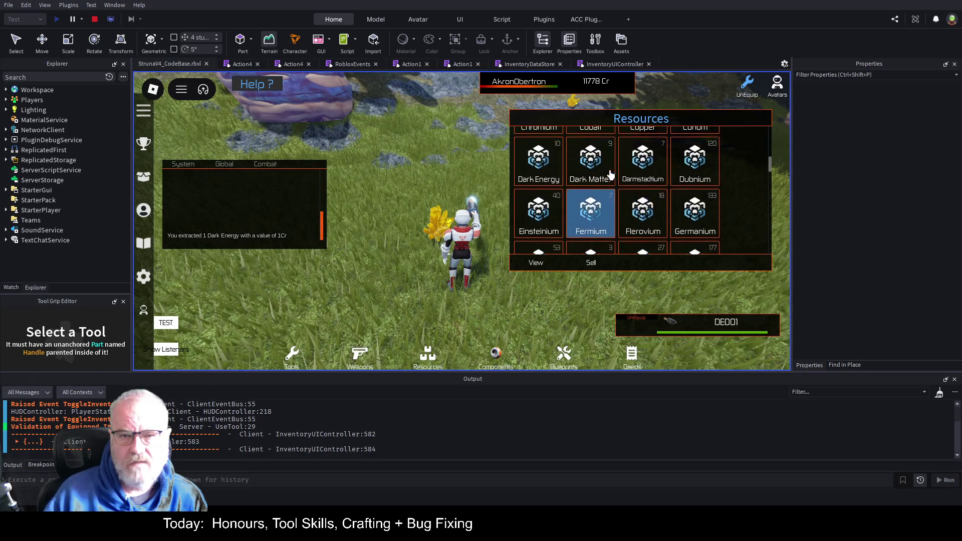
Extract Dark Energy repeatedly, check Bohrium in the alphabetical list, and close the inventory.
{"action": "left_click", "coordinate": [457, 252]}
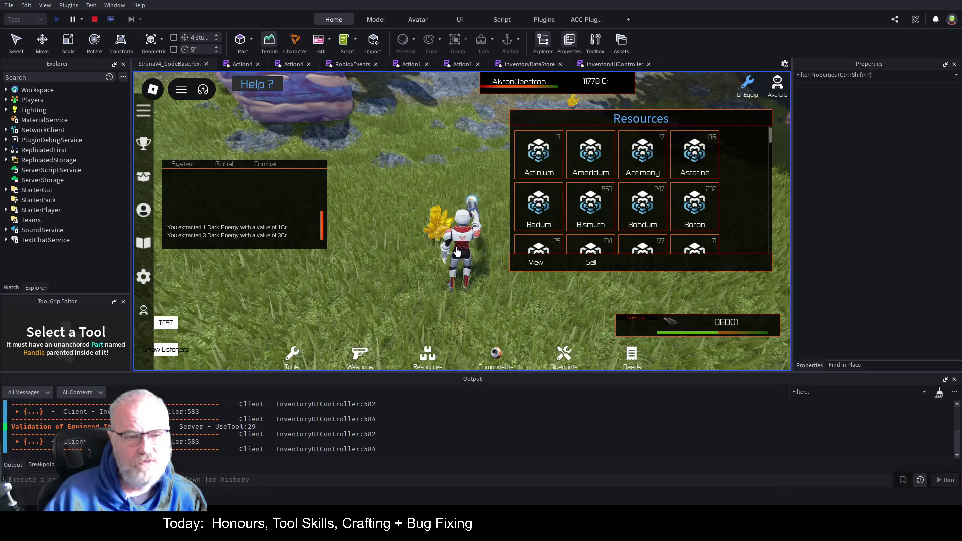
{"action": "scroll", "coordinate": [588, 211], "scroll_direction": "down", "scroll_amount": 4}
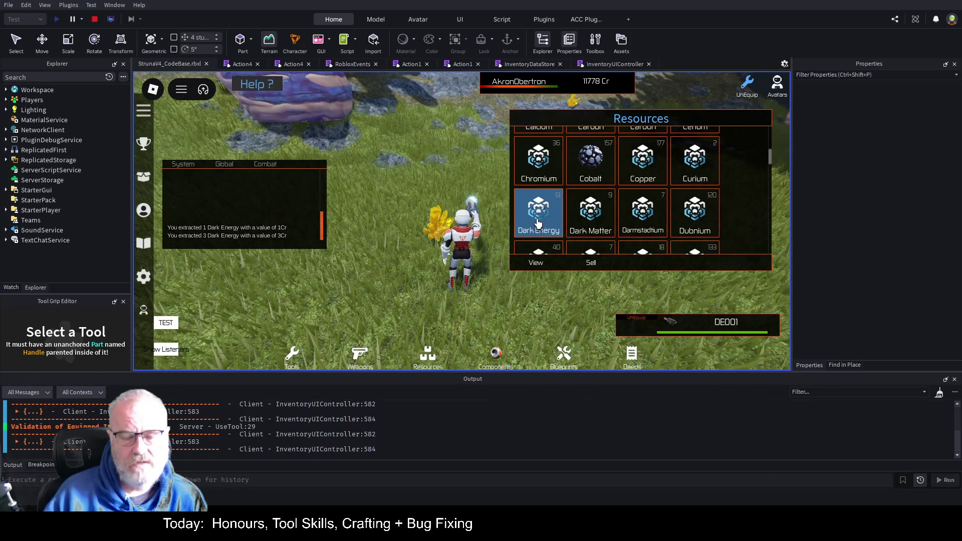
{"action": "left_click", "coordinate": [369, 265]}
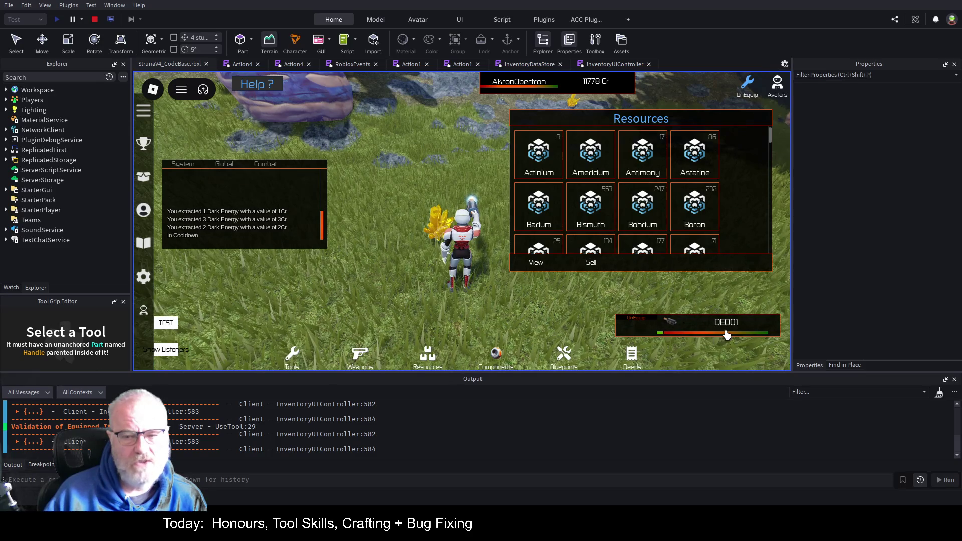
{"action": "left_click", "coordinate": [470, 272]}
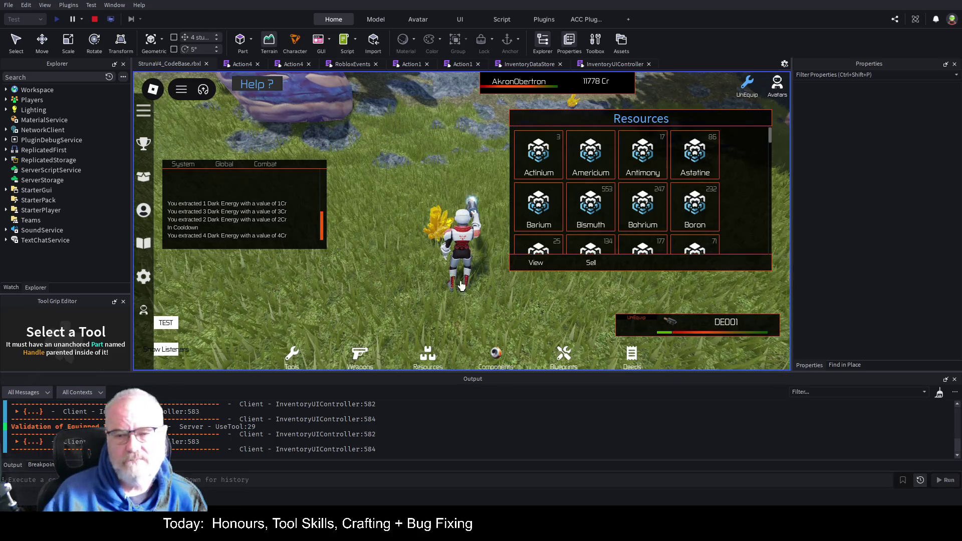
{"action": "left_click", "coordinate": [424, 262]}
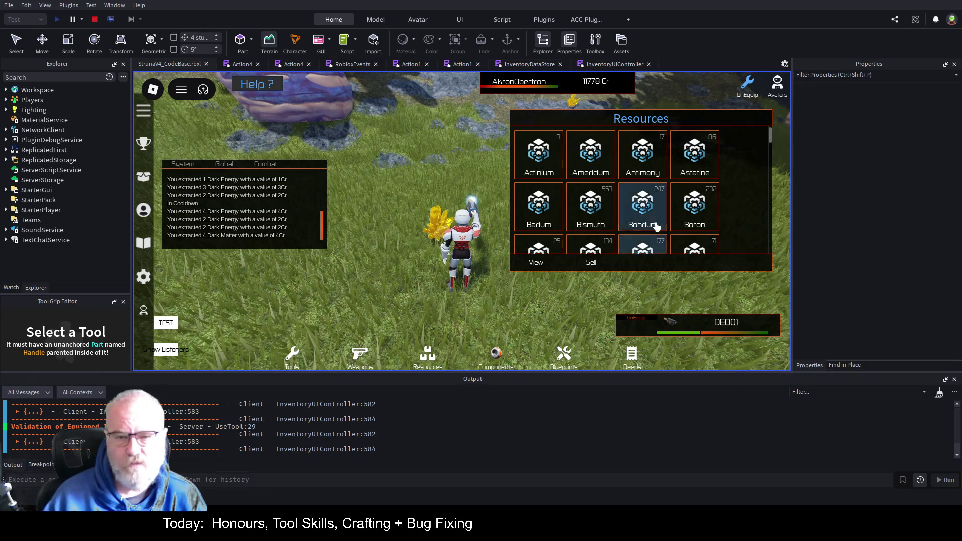
{"action": "left_click", "coordinate": [646, 210]}
{"action": "scroll", "coordinate": [643, 200], "scroll_direction": "down", "scroll_amount": 2}
{"action": "scroll", "coordinate": [644, 198], "scroll_direction": "down", "scroll_amount": 3}
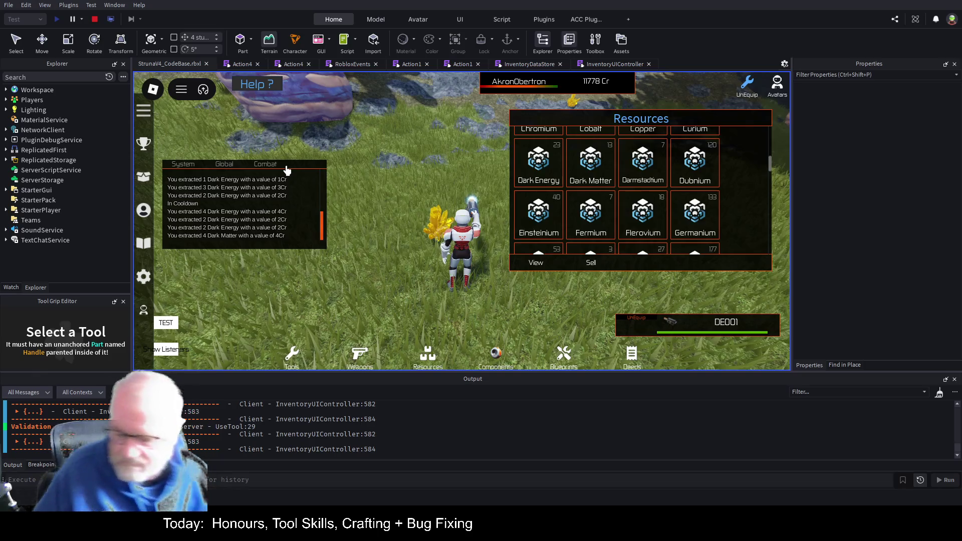
{"action": "key", "text": "r"}
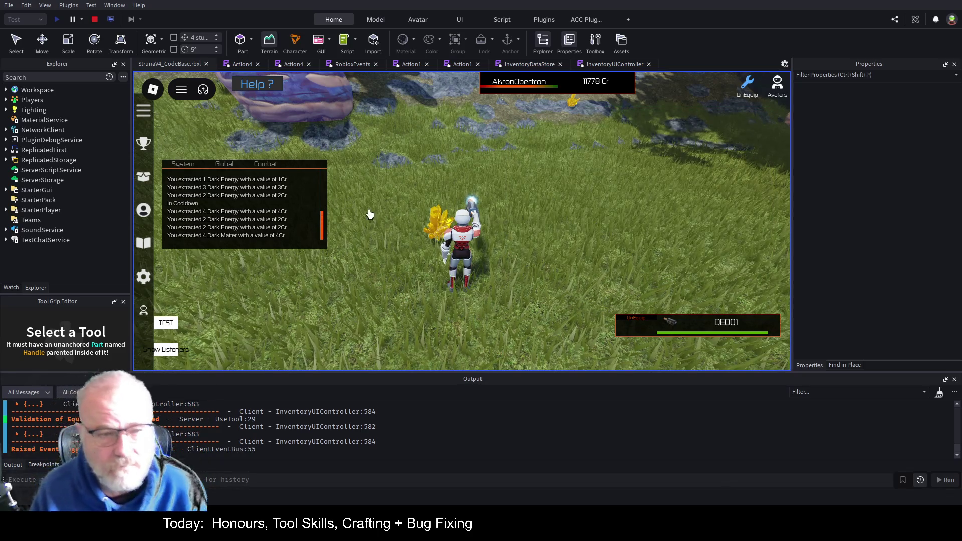
Unequip DE001 and stop the play test.
{"action": "left_click", "coordinate": [639, 317]}
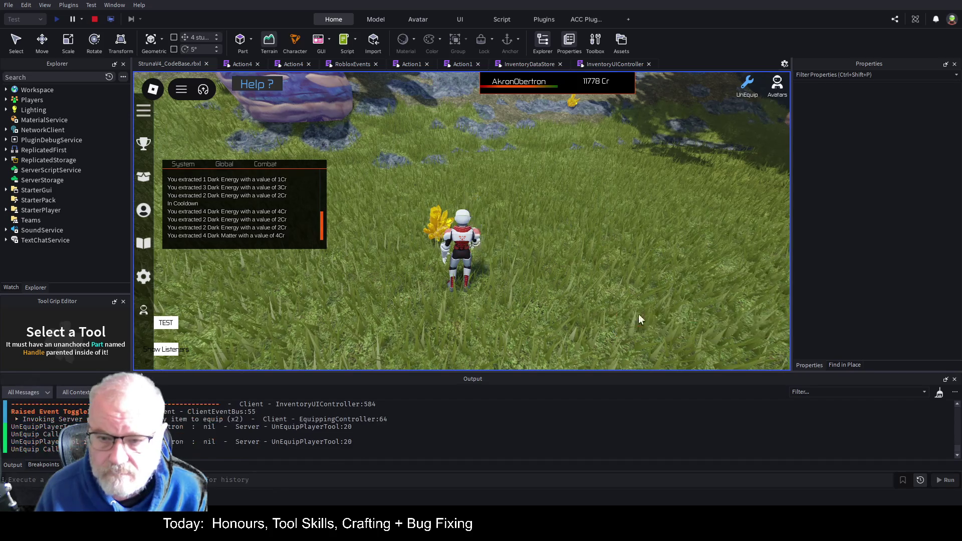
{"action": "left_click", "coordinate": [95, 19]}
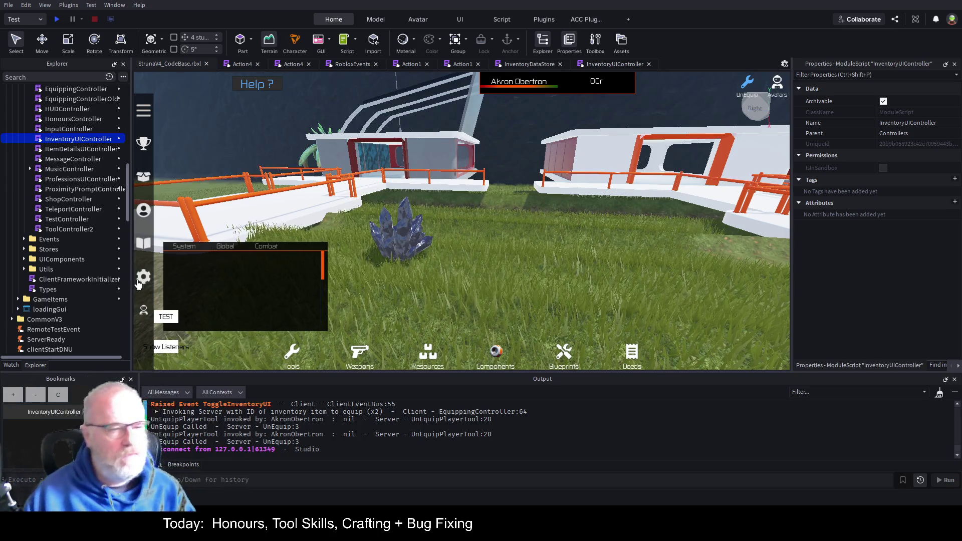
In Explorer, collapse ReplicatedStorage's Common folder and select ServerScriptService's Common folder.
{"action": "scroll", "coordinate": [50, 219], "scroll_direction": "up", "scroll_amount": 3}
{"action": "scroll", "coordinate": [50, 219], "scroll_direction": "up", "scroll_amount": 2}
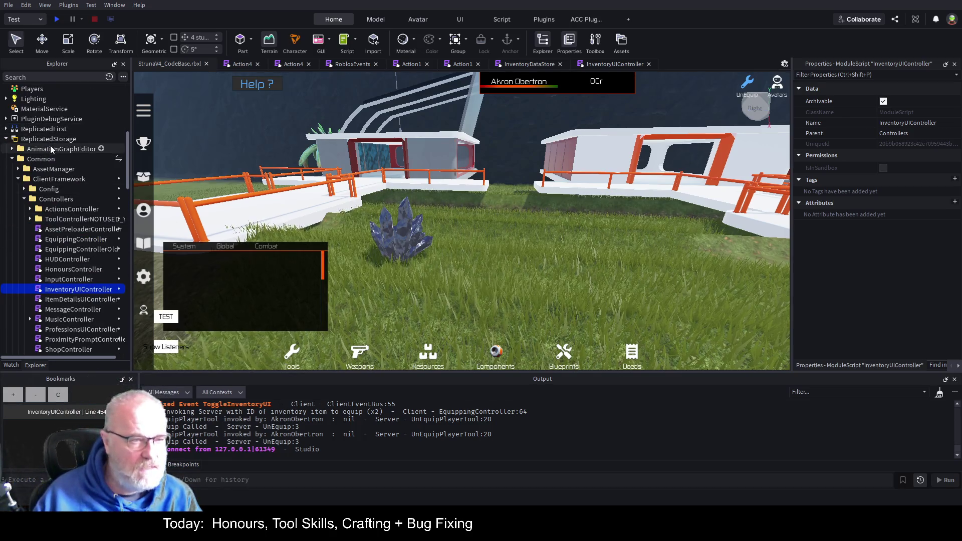
{"action": "left_click", "coordinate": [50, 160]}
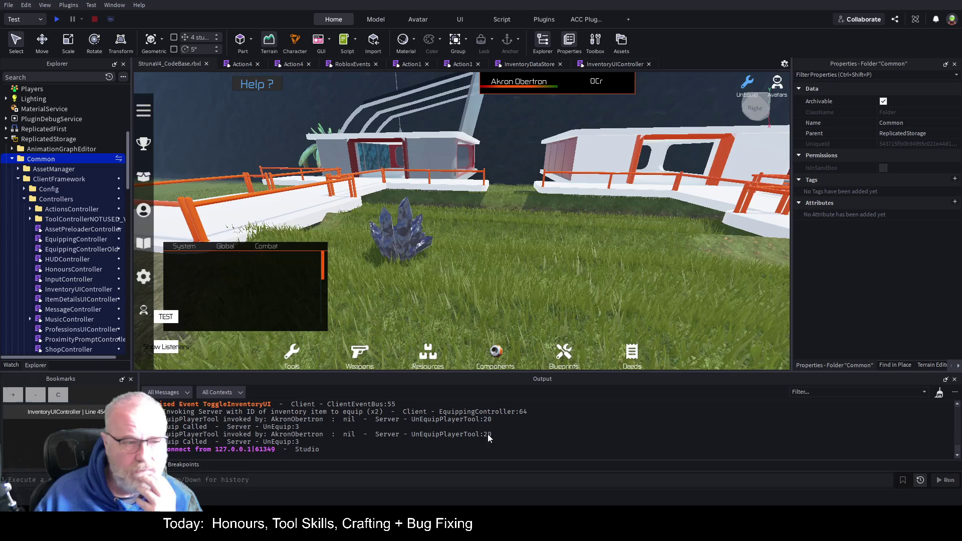
{"action": "left_click", "coordinate": [12, 159]}
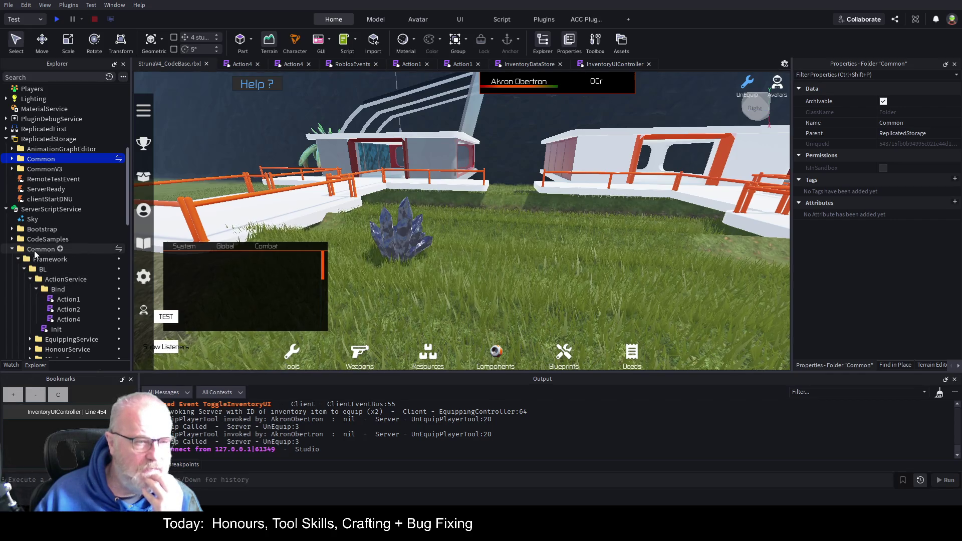
{"action": "left_click", "coordinate": [35, 252]}
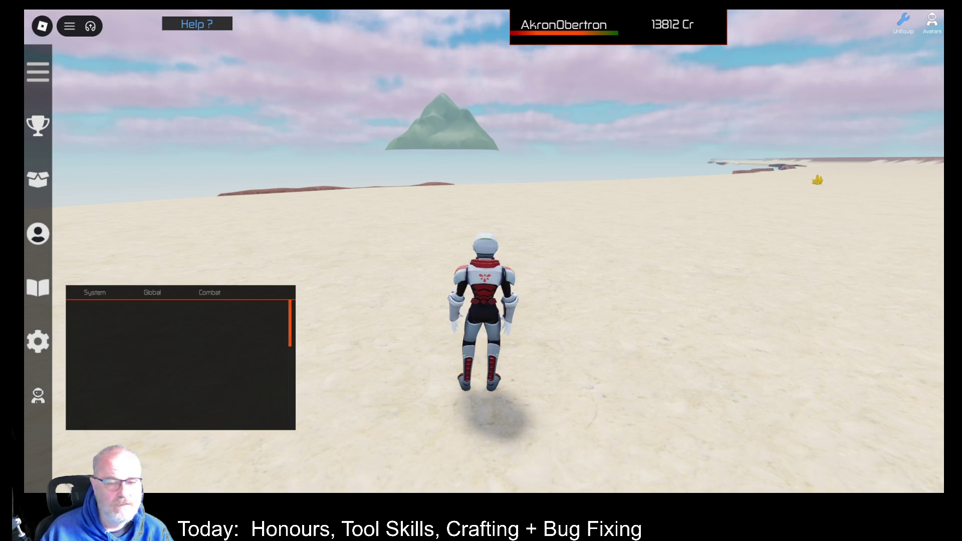
Check the Help controls list, then run and jump from the beach onto the red plateau.
{"action": "left_click_drag", "start_coordinate": [627, 242], "coordinate": [572, 218]}
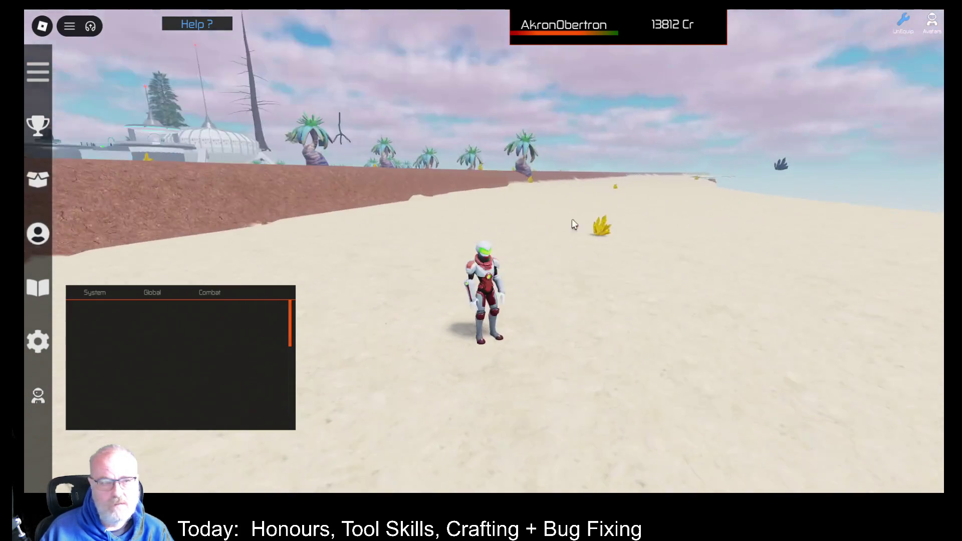
{"action": "left_click", "coordinate": [216, 30]}
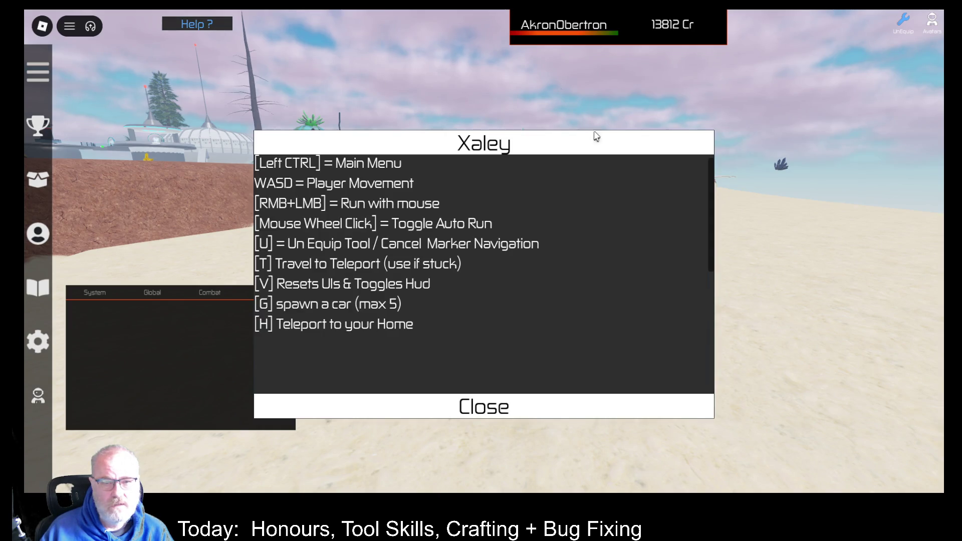
{"action": "left_click", "coordinate": [489, 414]}
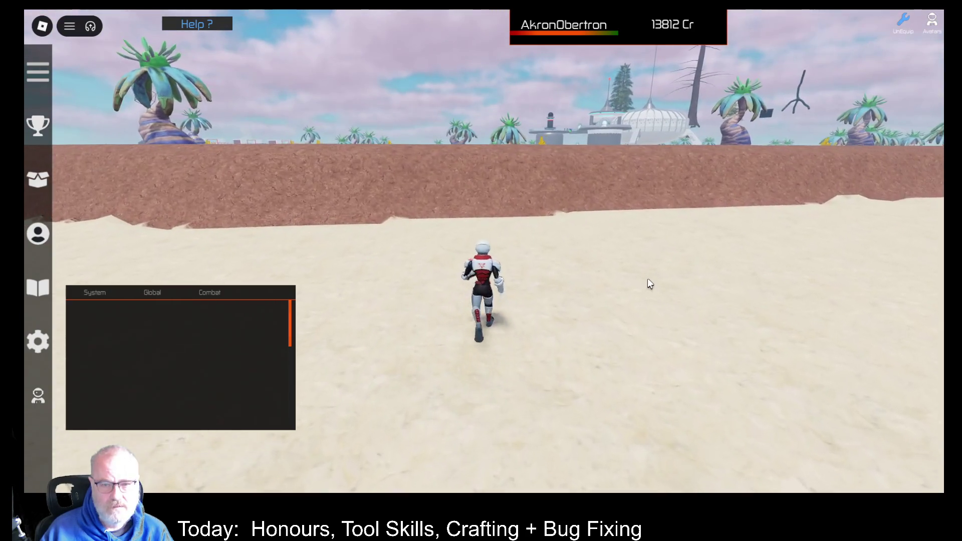
{"action": "key", "text": "w"}
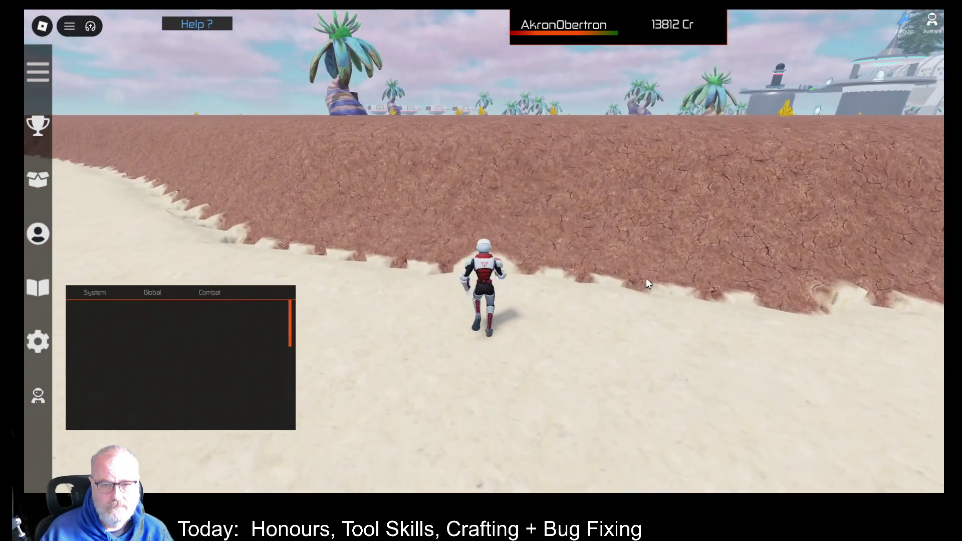
{"action": "key", "text": "space"}
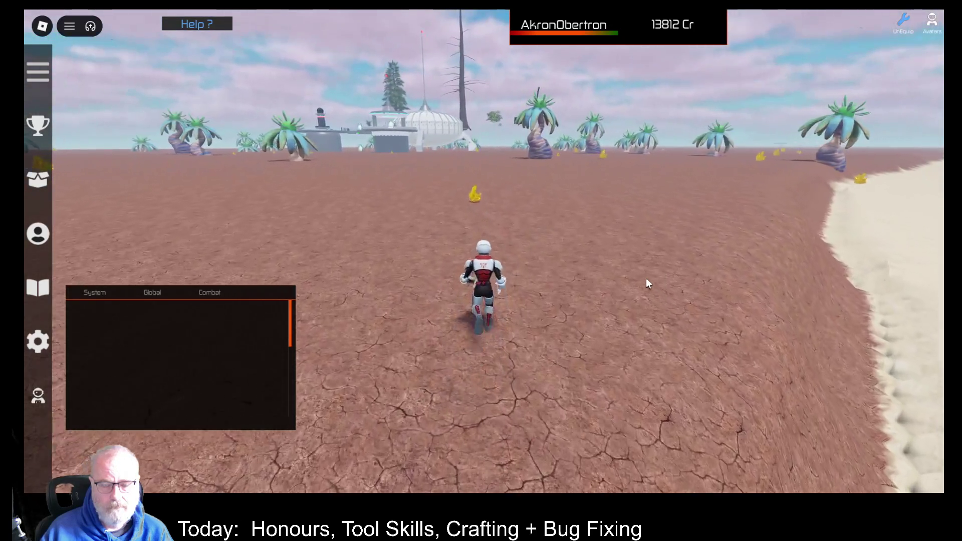
Open the inventory, select DE001, and reposition the Resources panel.
{"action": "key", "text": "i"}
{"action": "left_click", "coordinate": [344, 150]}
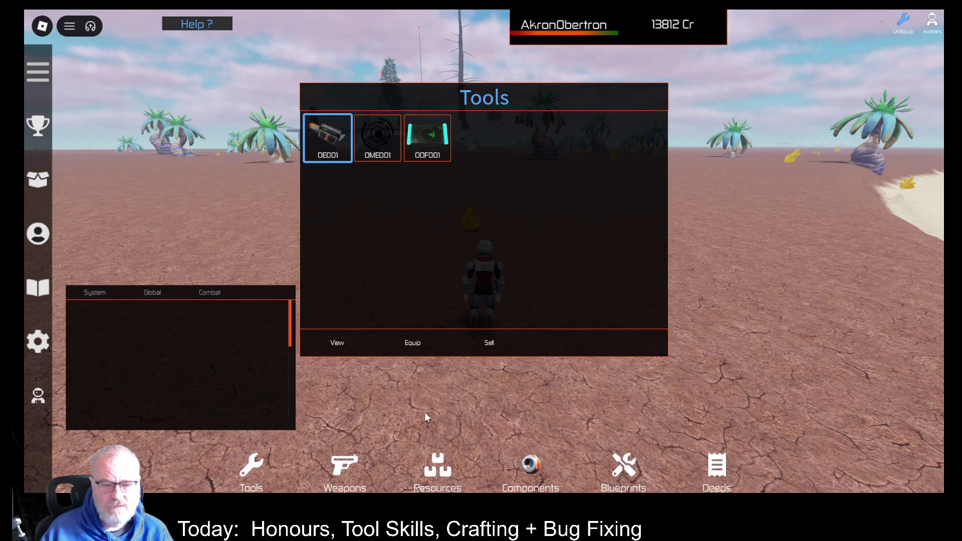
{"action": "left_click", "coordinate": [453, 473]}
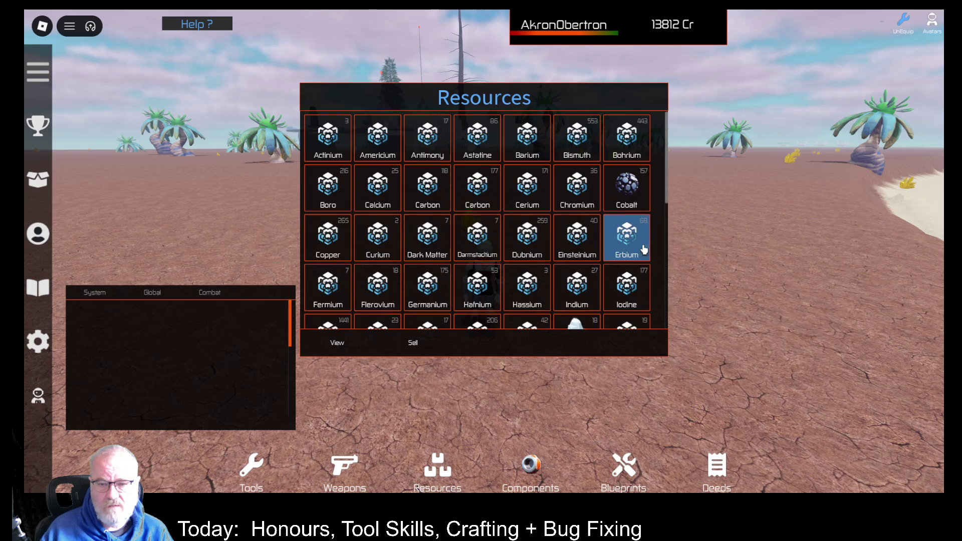
{"action": "left_click_drag", "start_coordinate": [630, 101], "coordinate": [898, 176]}
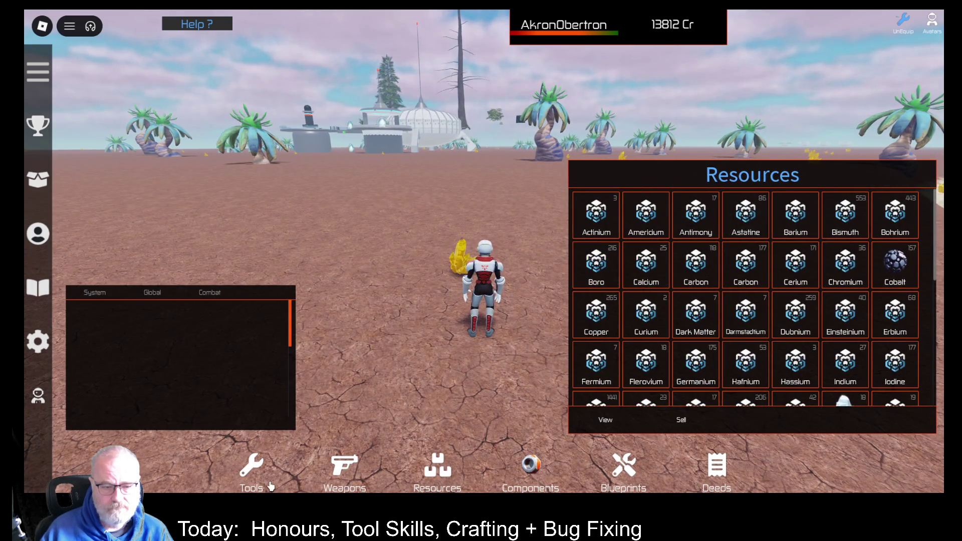
{"action": "left_click", "coordinate": [253, 487]}
Equip DE001 and mine the yellow crystal for 3 Dark Energy worth 3Cr.
{"action": "left_click", "coordinate": [330, 145]}
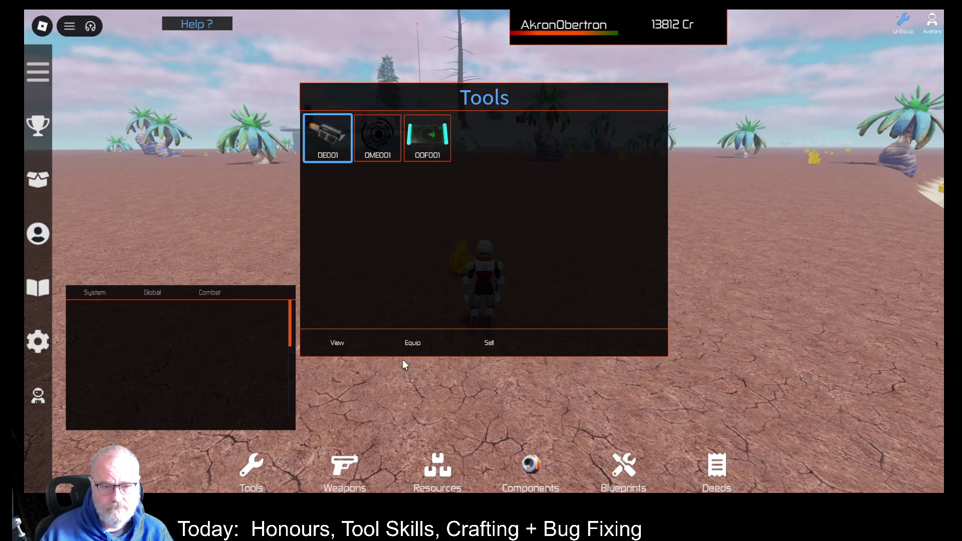
{"action": "left_click", "coordinate": [415, 342]}
{"action": "left_click", "coordinate": [521, 275]}
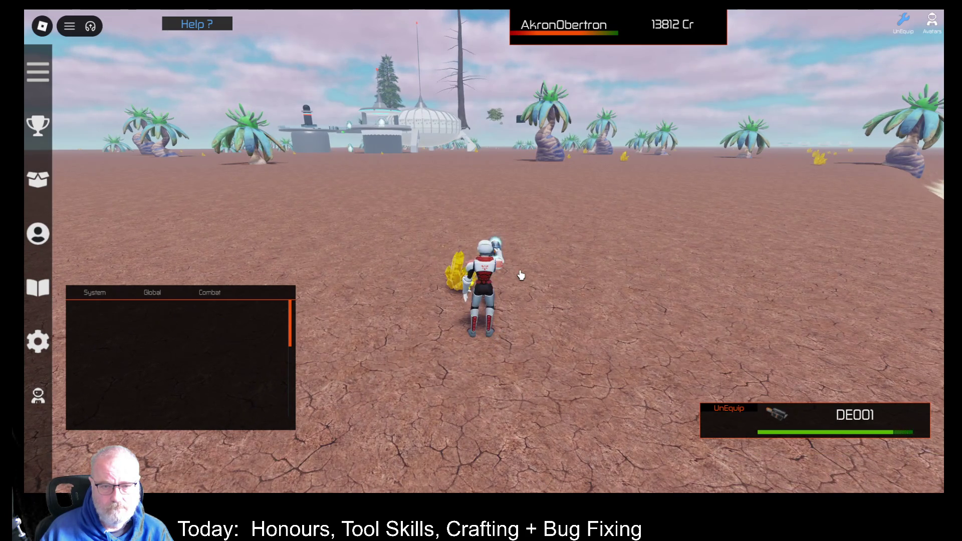
{"action": "left_click", "coordinate": [521, 275]}
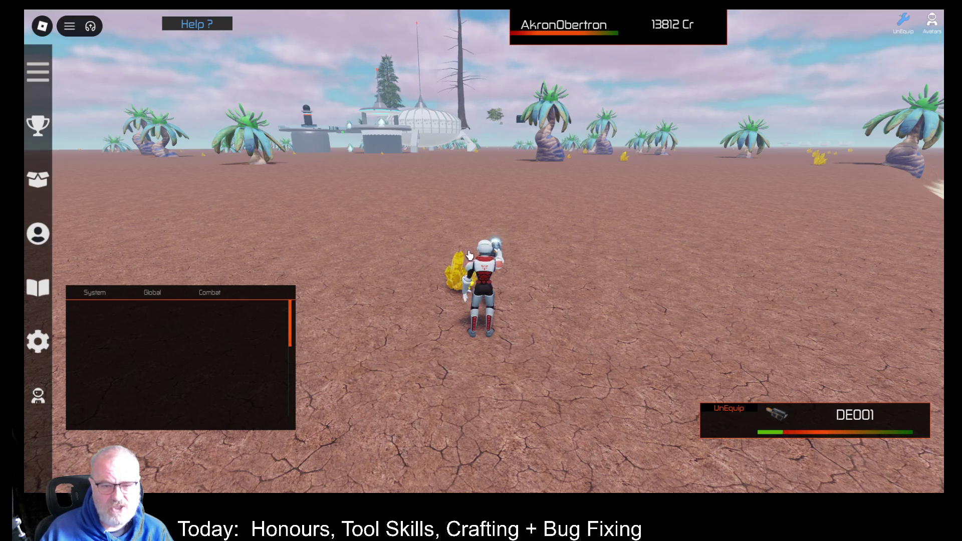
{"action": "scroll", "coordinate": [456, 254], "scroll_direction": "up", "scroll_amount": 3}
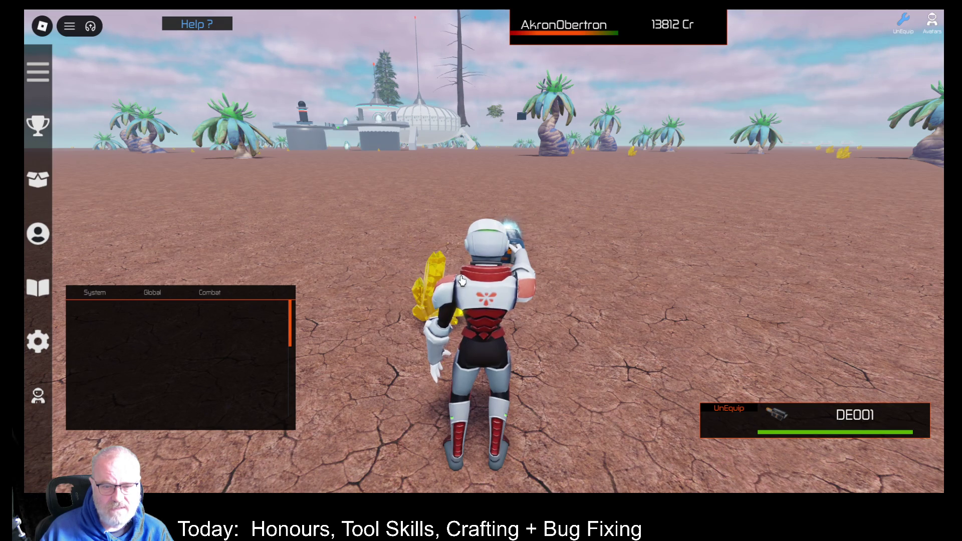
{"action": "left_click", "coordinate": [423, 294]}
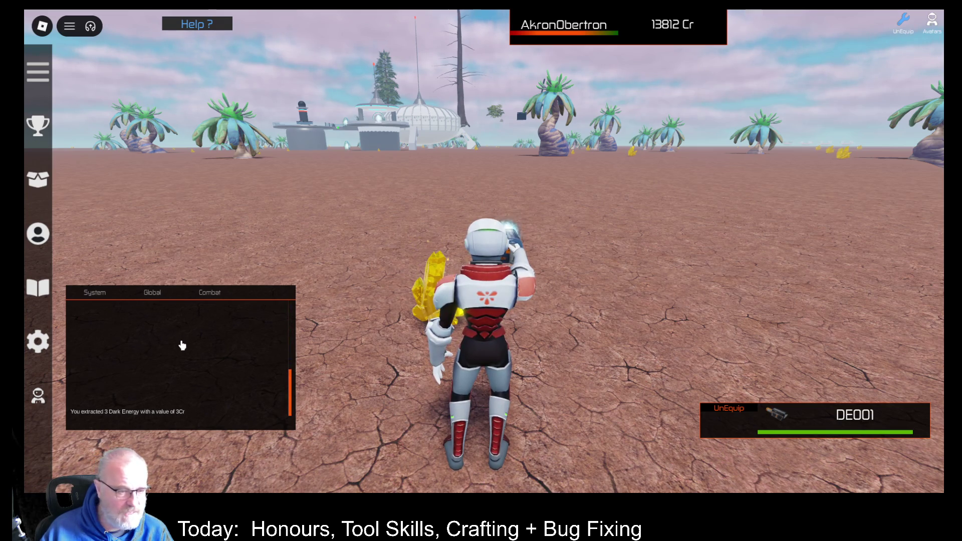
Open the Resources inventory and mine the crystal again for Dark Energy and Dark Matter.
{"action": "key", "text": "i"}
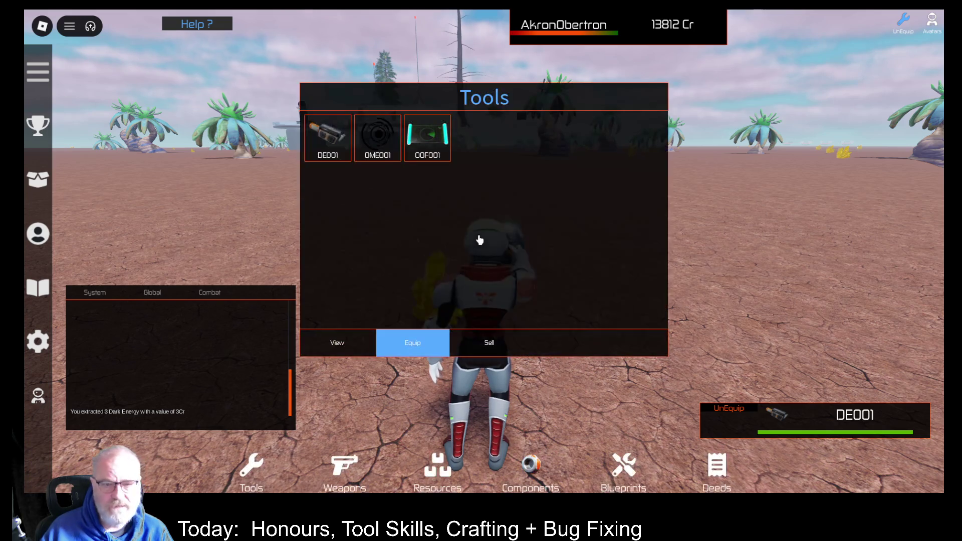
{"action": "left_click", "coordinate": [441, 463]}
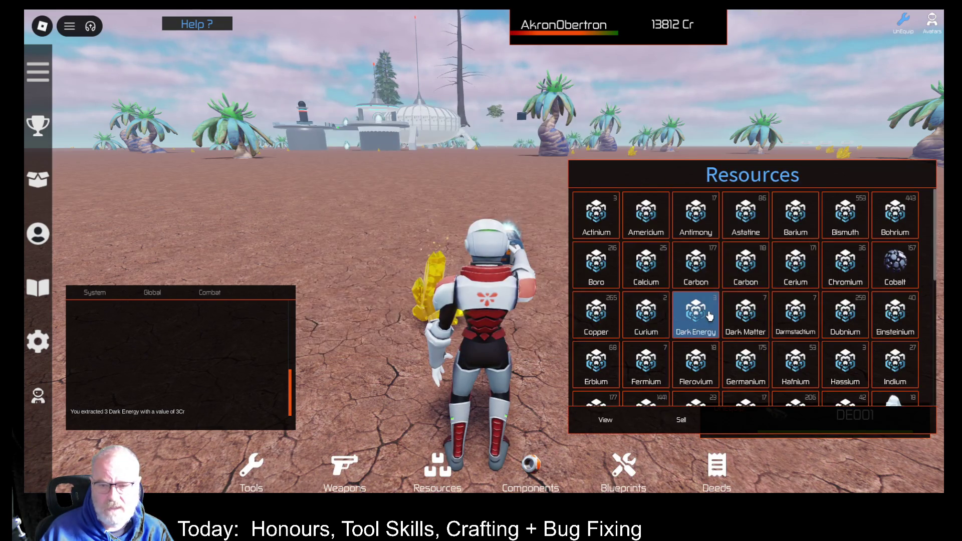
{"action": "scroll", "coordinate": [715, 324], "scroll_direction": "down", "scroll_amount": 1}
{"action": "scroll", "coordinate": [715, 324], "scroll_direction": "up", "scroll_amount": 1}
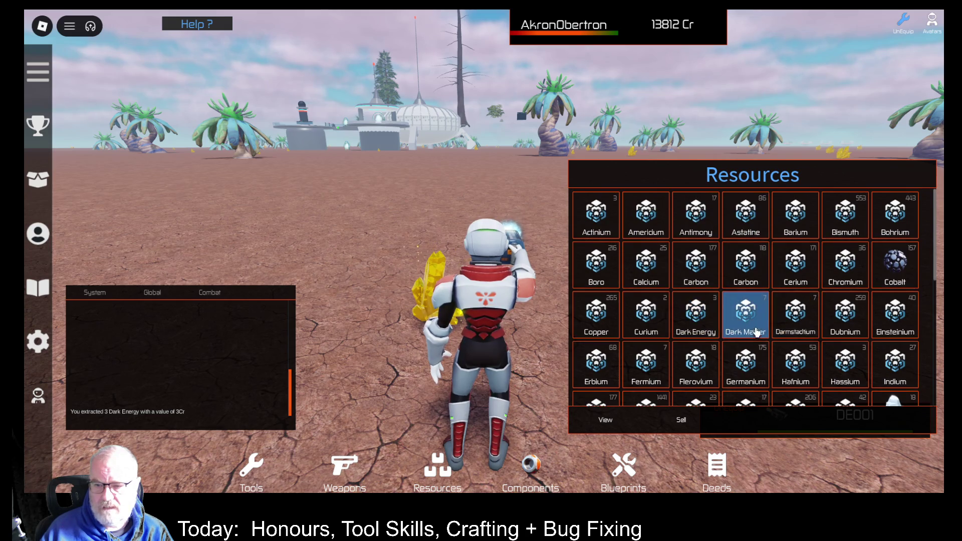
{"action": "left_click", "coordinate": [694, 334]}
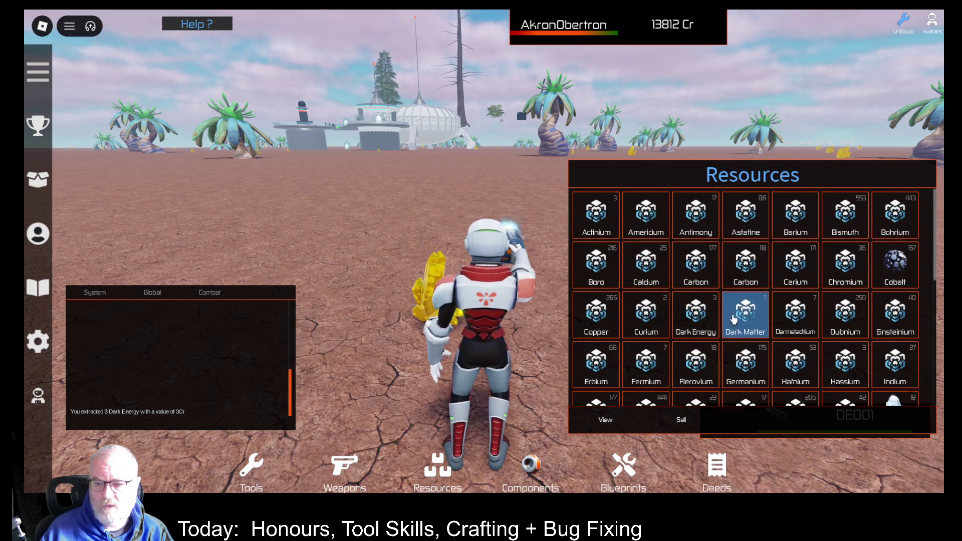
{"action": "left_click", "coordinate": [460, 280]}
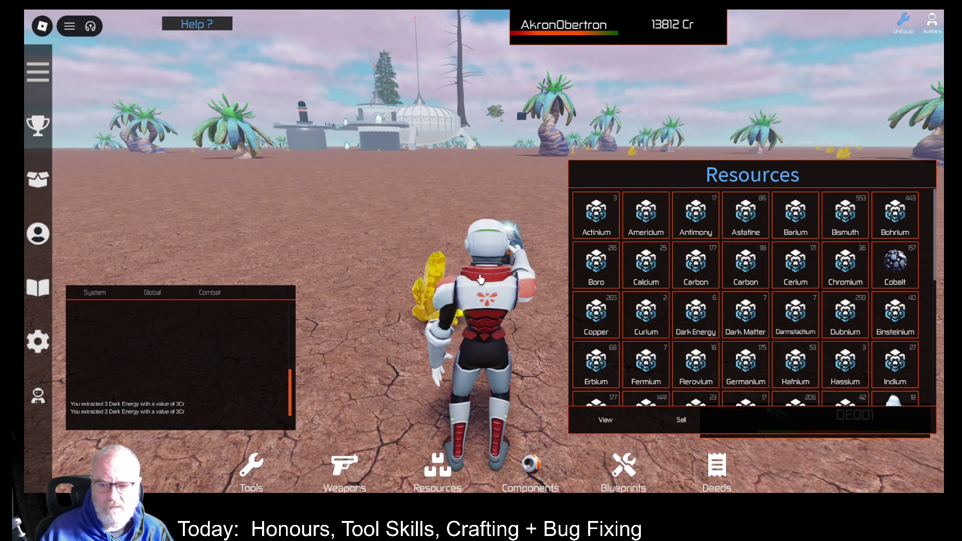
{"action": "left_click", "coordinate": [481, 280]}
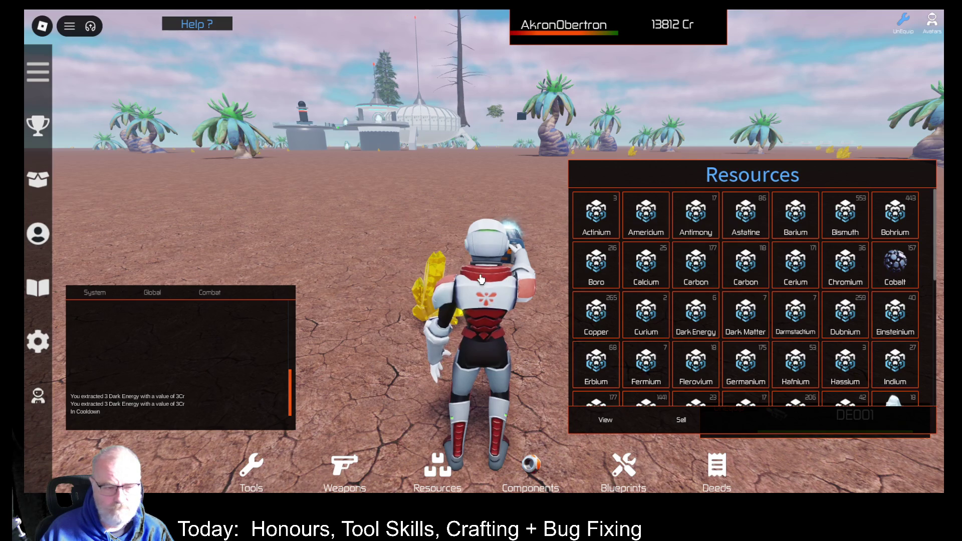
{"action": "left_click", "coordinate": [481, 279]}
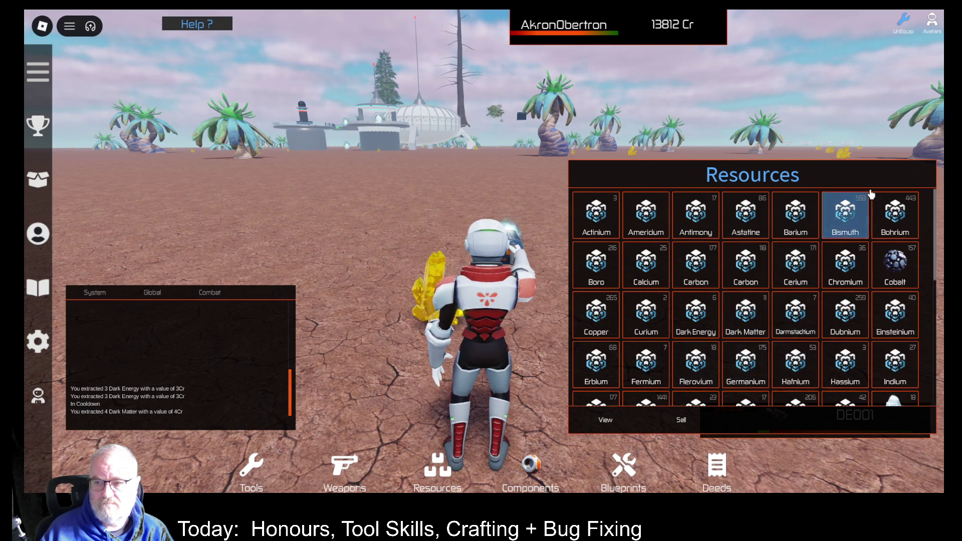
Check Dark Energy's stats showing quantity 6, then close the inventory.
{"action": "left_click_drag", "start_coordinate": [867, 186], "coordinate": [828, 150]}
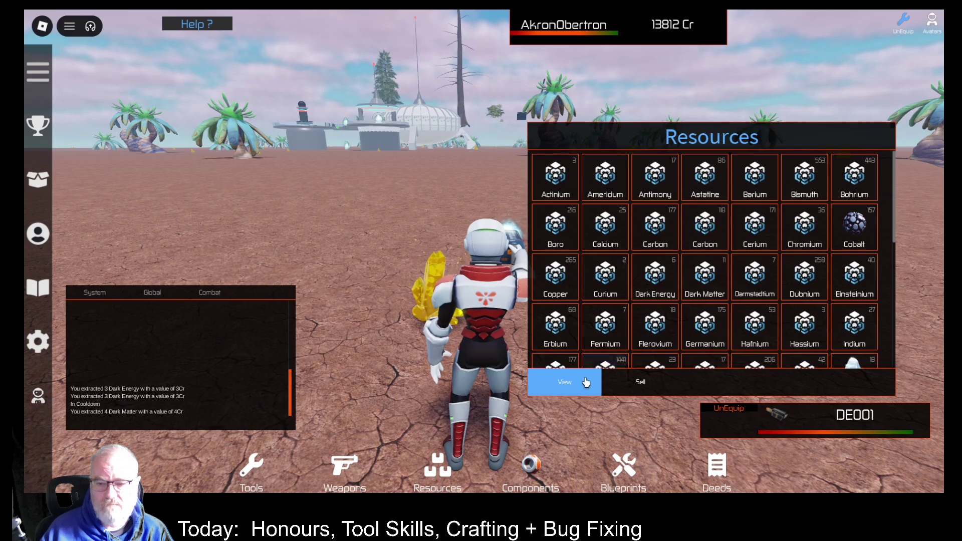
{"action": "left_click", "coordinate": [655, 275]}
{"action": "left_click", "coordinate": [564, 382]}
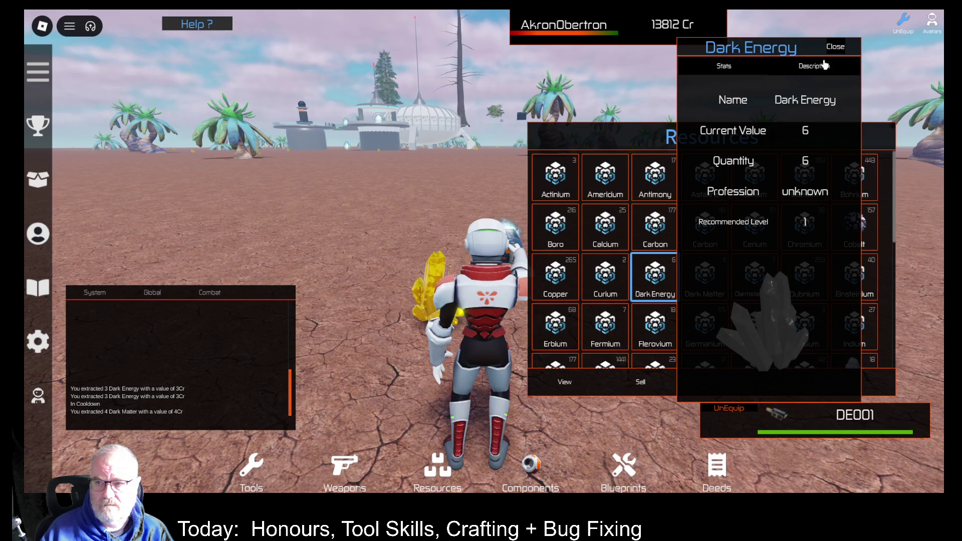
{"action": "left_click", "coordinate": [841, 47]}
{"action": "key", "text": "Escape"}
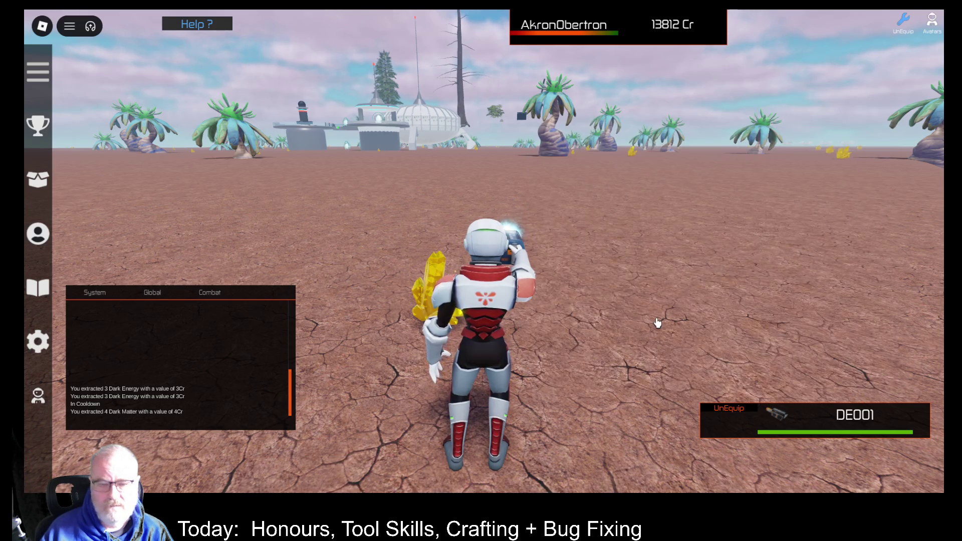
Unequip DE001, spawn the blue pickup truck, and get into it.
{"action": "key", "text": "1"}
{"action": "key", "text": "w"}
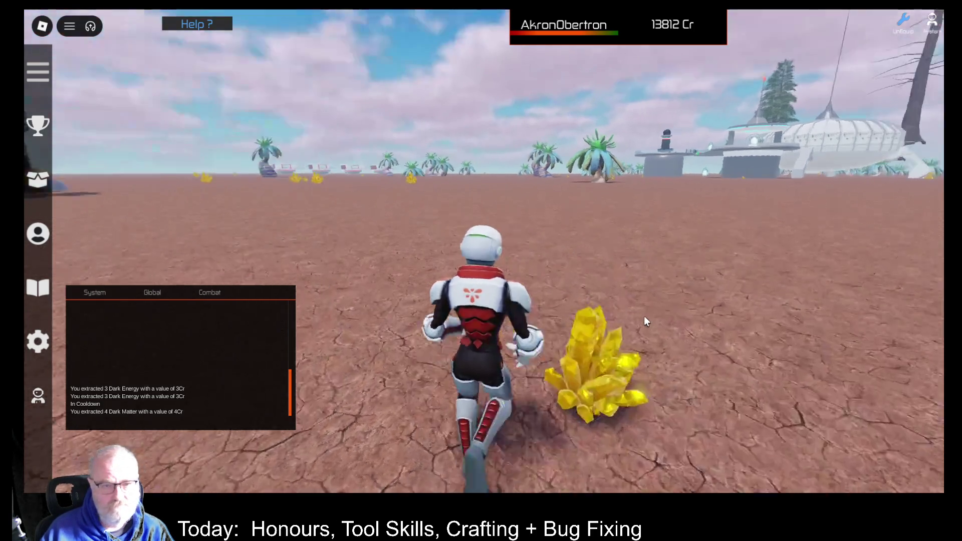
{"action": "scroll", "coordinate": [646, 314], "scroll_direction": "down", "scroll_amount": 5}
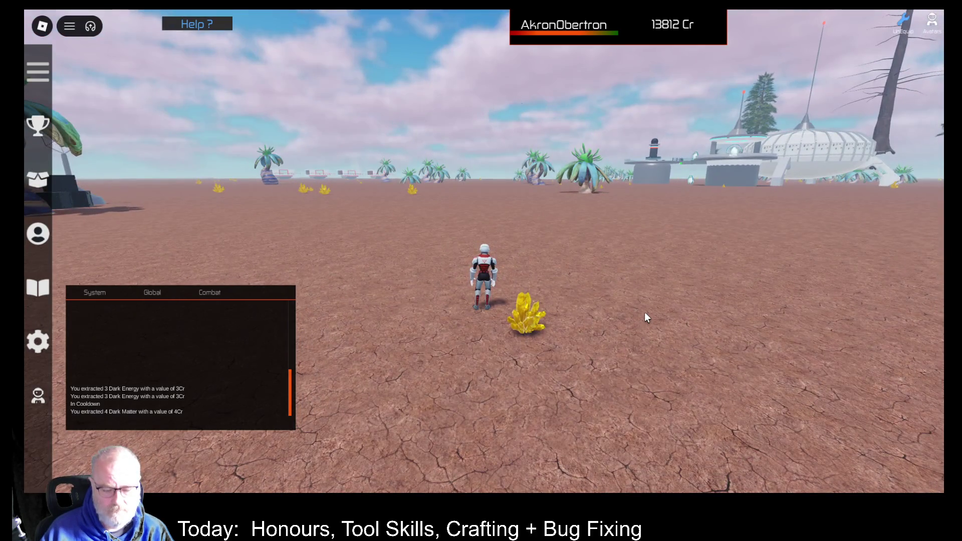
{"action": "key", "text": "v"}
{"action": "key", "text": "d"}
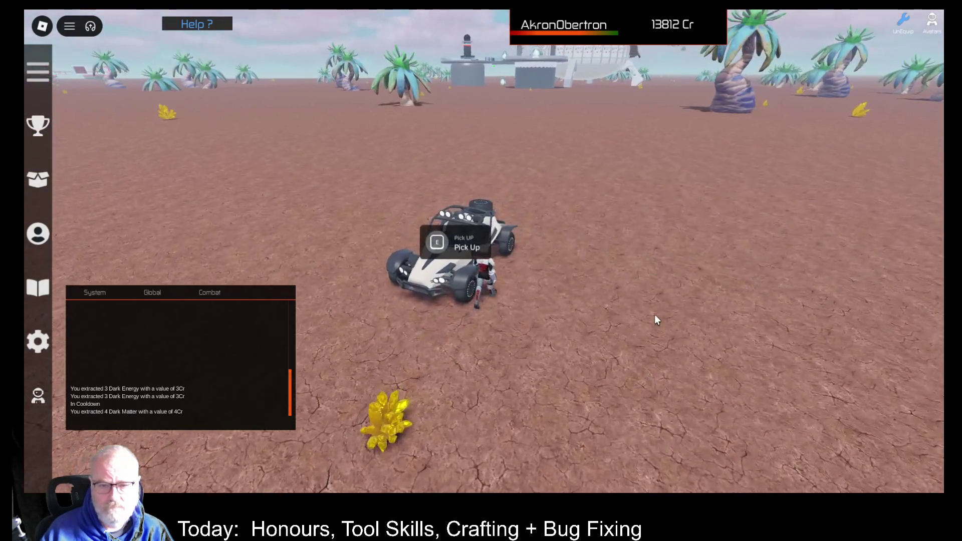
{"action": "key", "text": "v"}
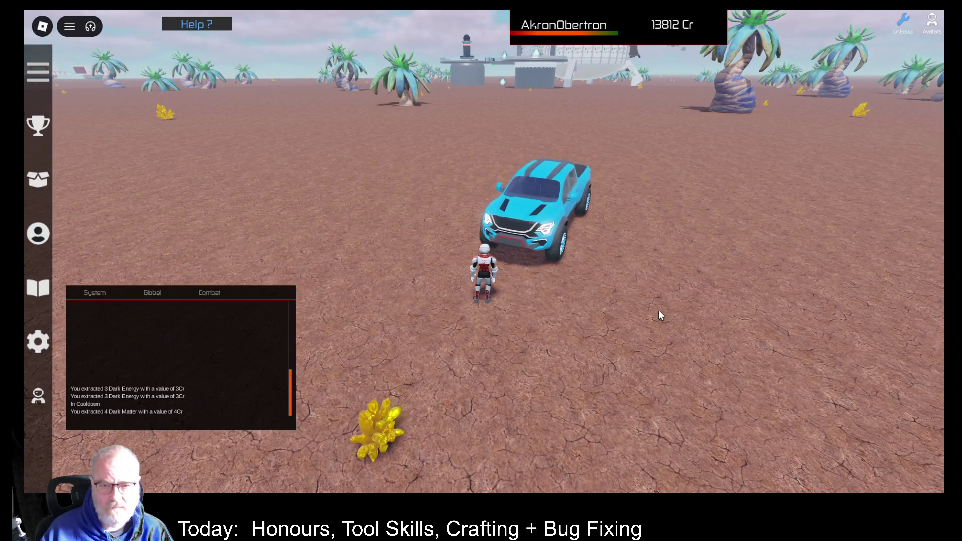
{"action": "key", "text": "w"}
{"action": "key", "text": "d"}
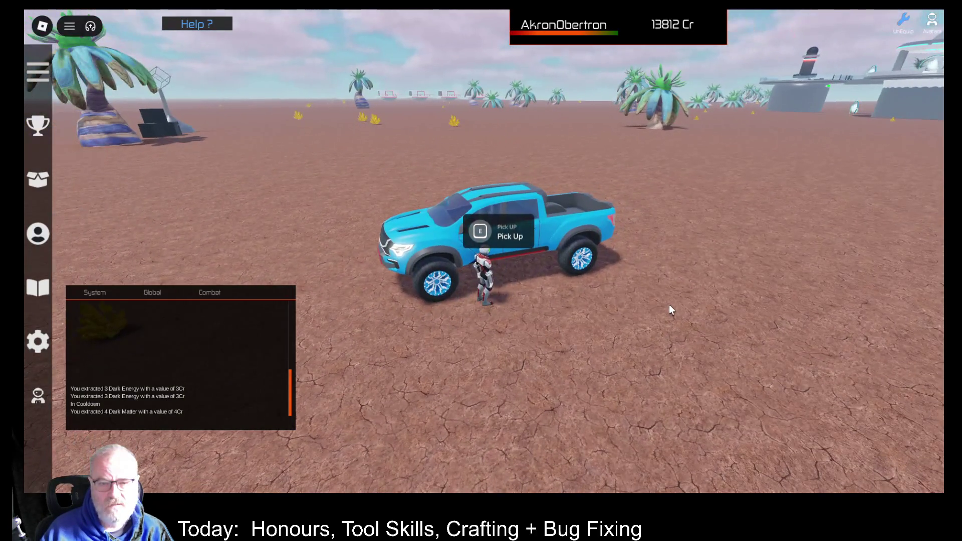
{"action": "key", "text": "e"}
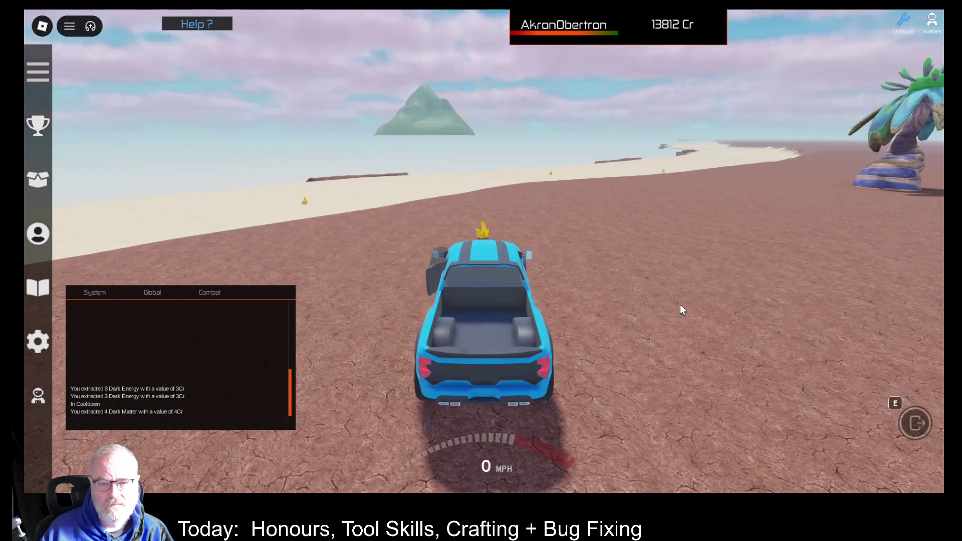
Drive the truck across the crystal field back to the domed base.
{"action": "key", "text": "w"}
{"action": "key", "text": "d"}
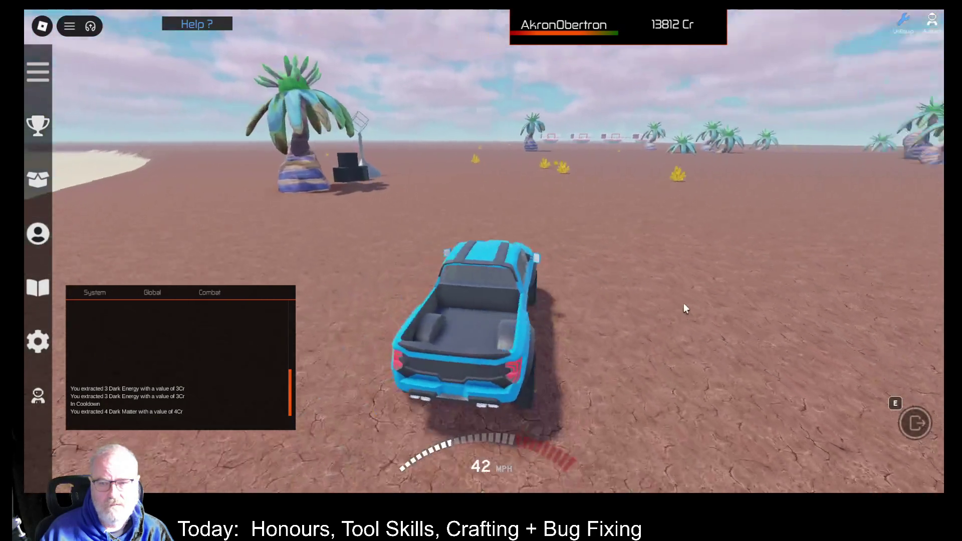
{"action": "key", "text": "w"}
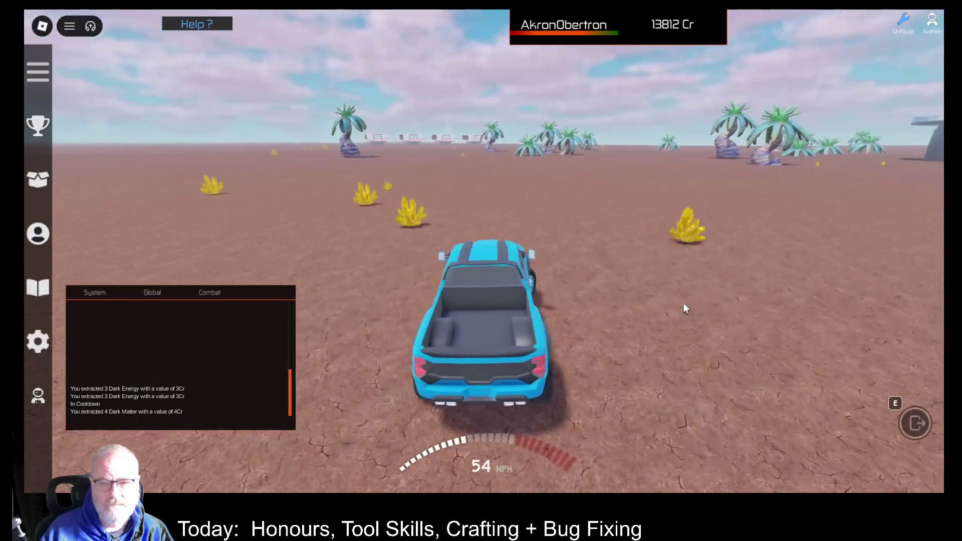
{"action": "key", "text": "d"}
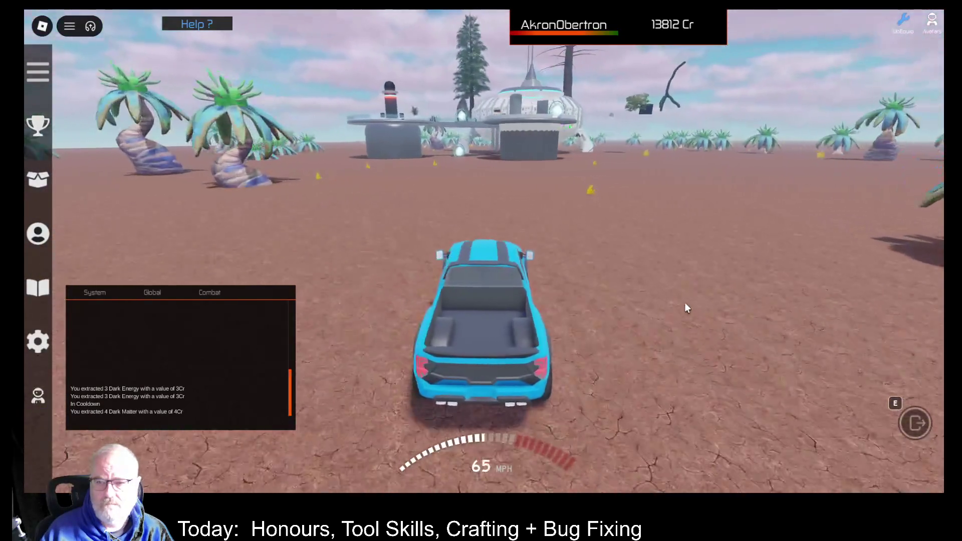
{"action": "key", "text": "w"}
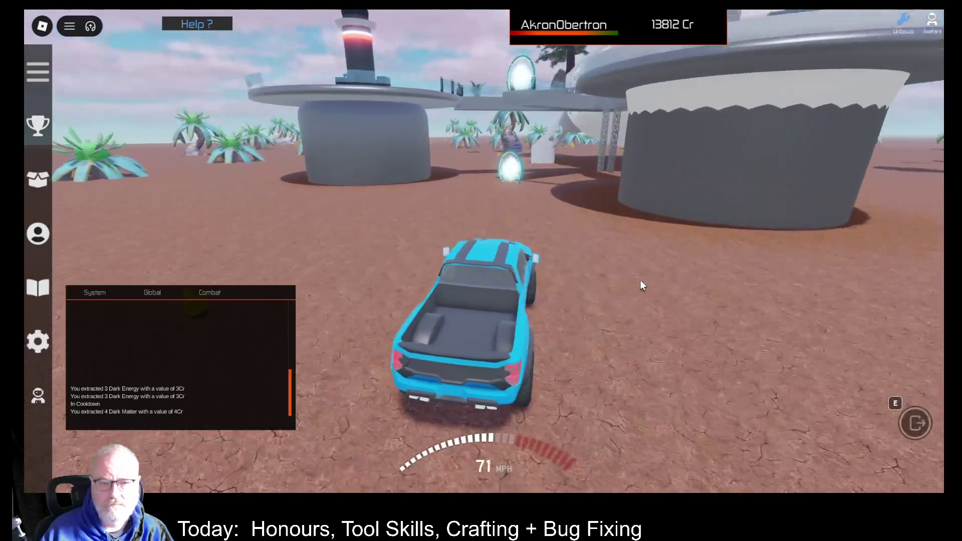
Leave the truck and walk up the ramp onto the Apartments teleporter.
{"action": "key", "text": "e"}
{"action": "key", "text": "d"}
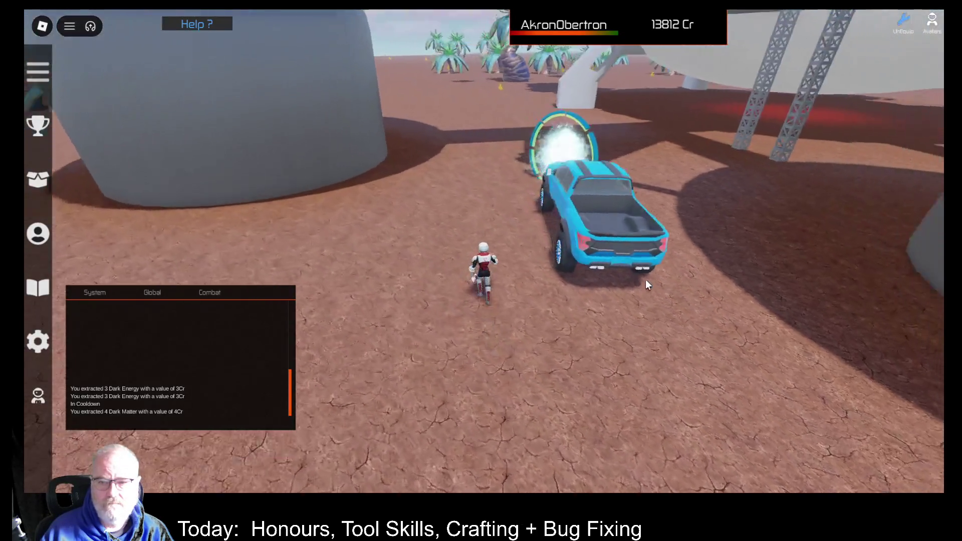
{"action": "key", "text": "w"}
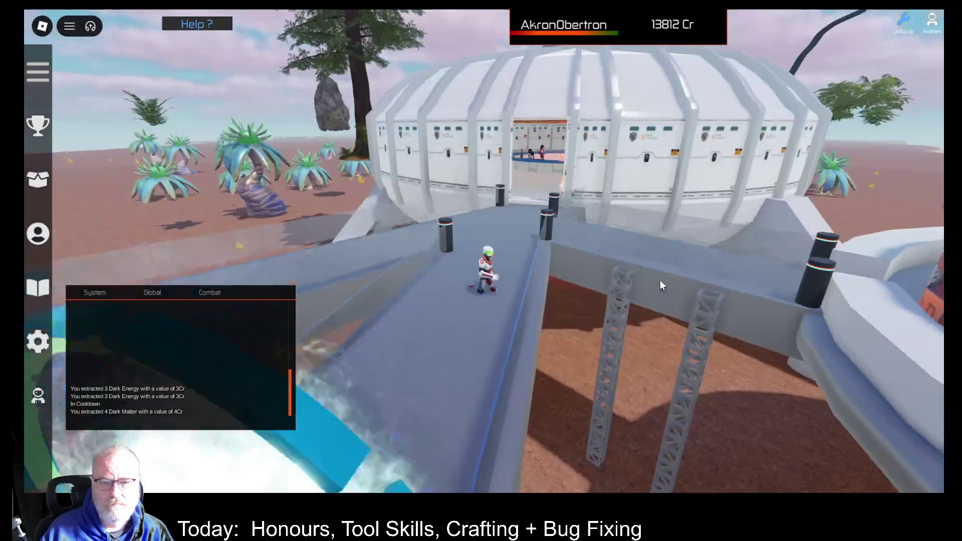
{"action": "key", "text": "d"}
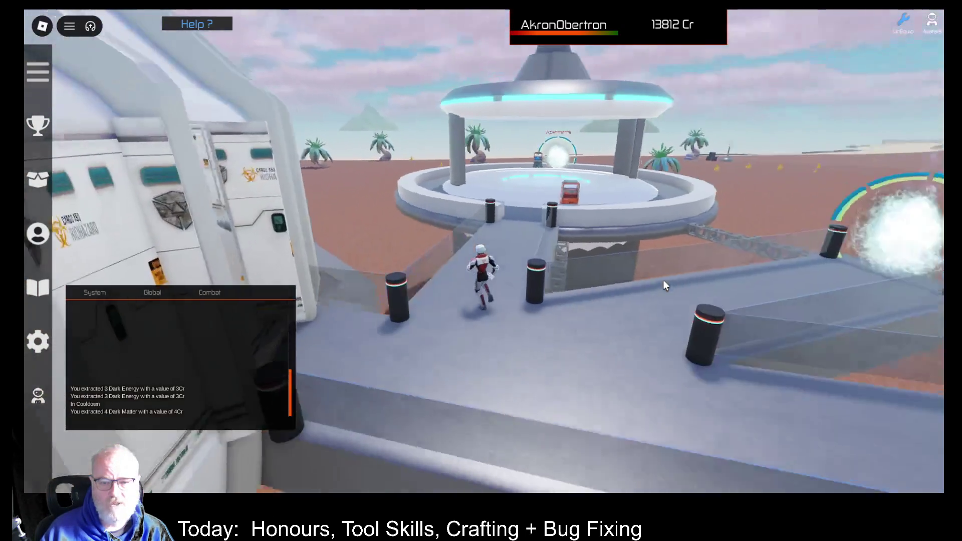
{"action": "key", "text": "w"}
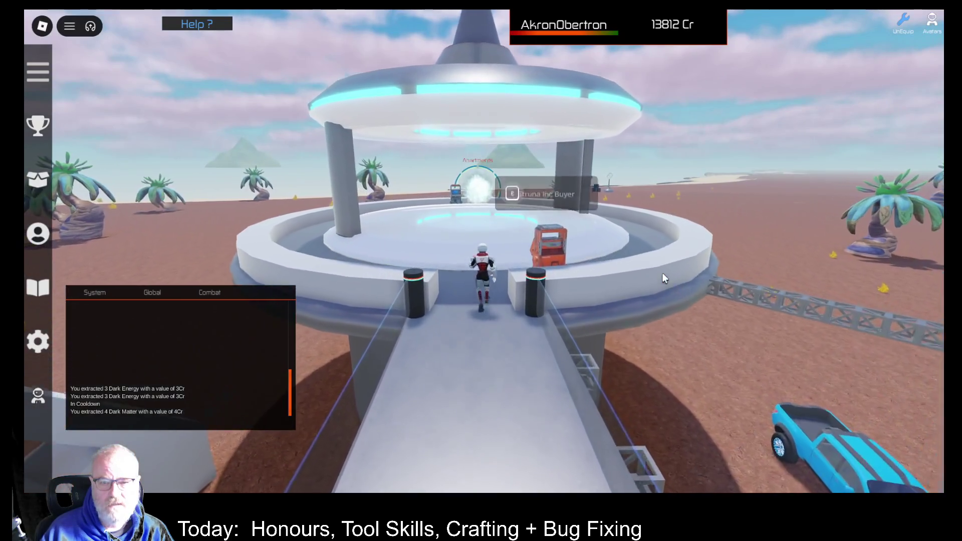
{"action": "key", "text": "w"}
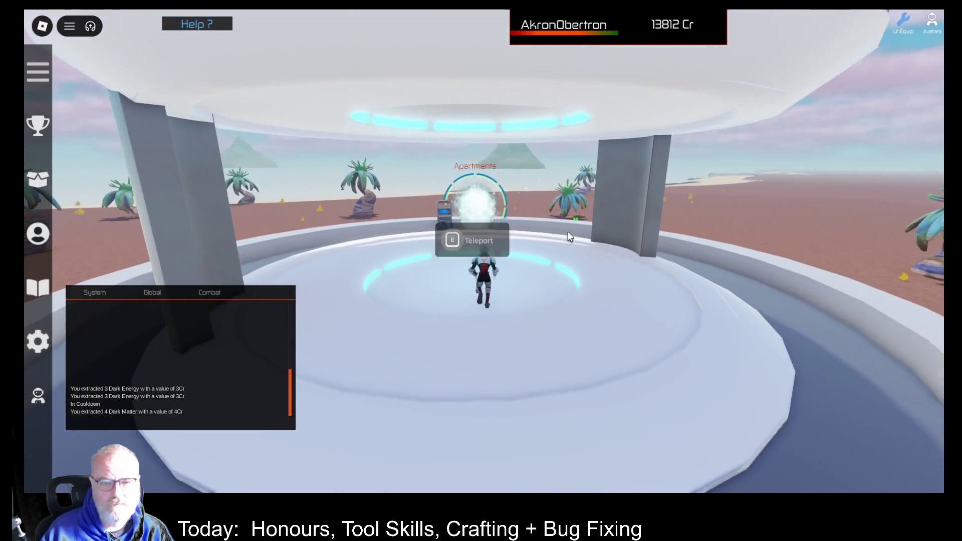
Dismiss the controls help panel and teleport to the beach with E.
{"action": "left_click", "coordinate": [205, 25]}
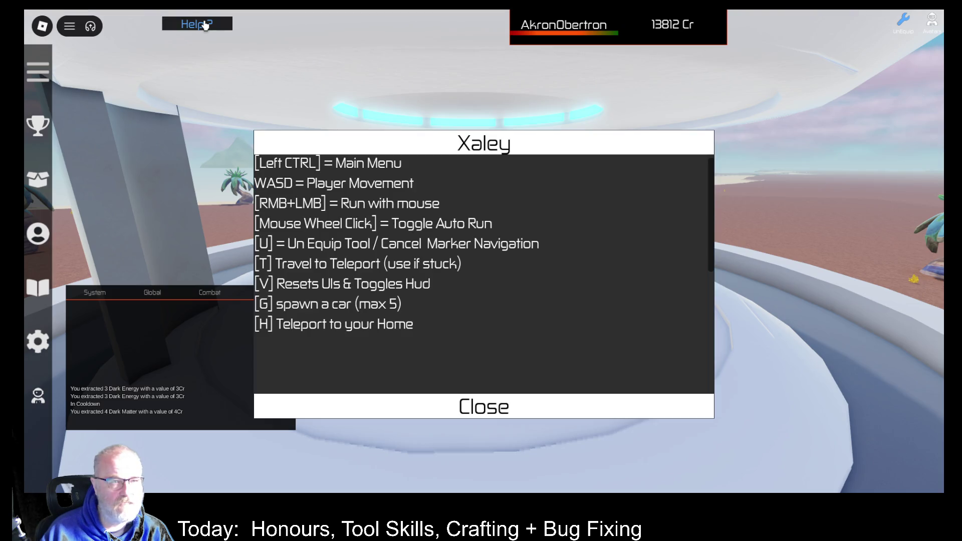
{"action": "left_click", "coordinate": [473, 406]}
{"action": "key", "text": "e"}
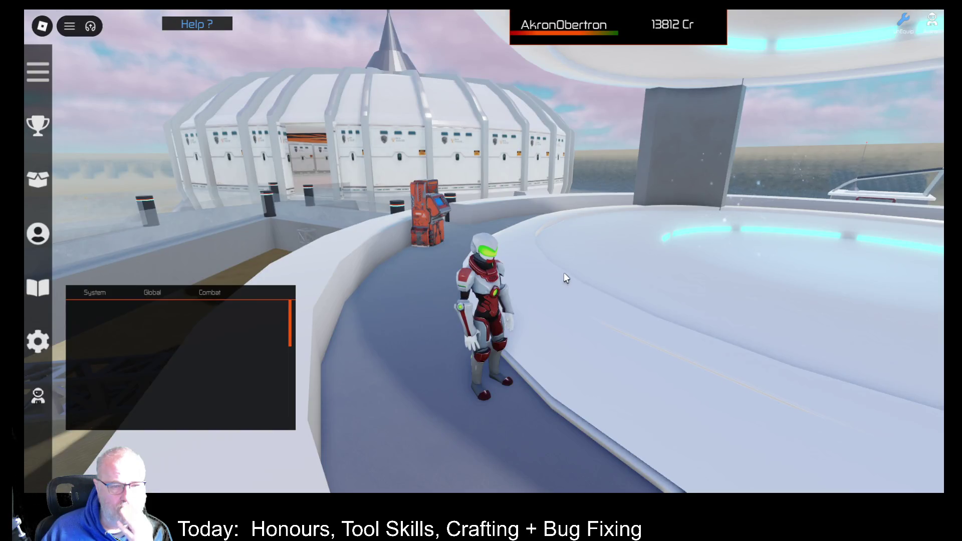
Run across the sand along the riverbank and wade into the water beside the gold crystals.
{"action": "key", "text": "Left"}
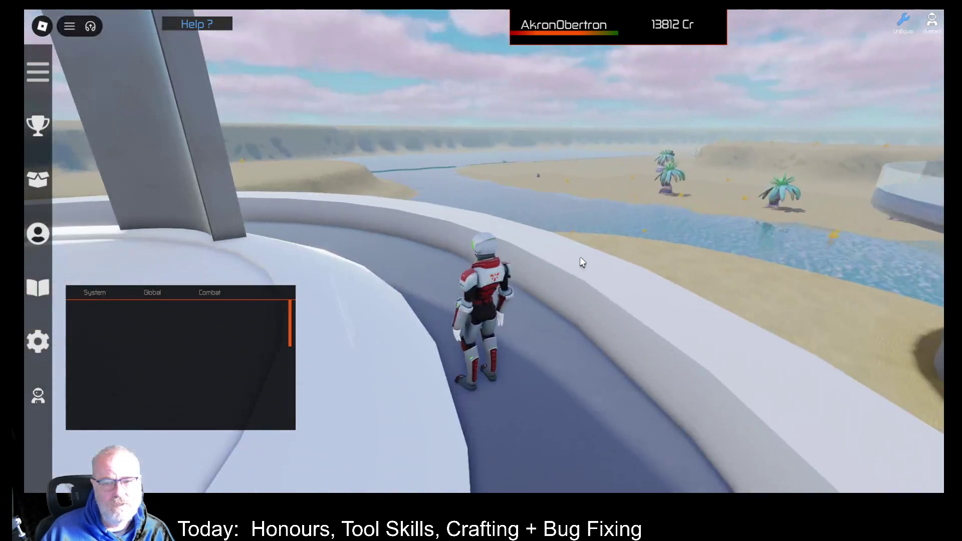
{"action": "key", "text": "Left"}
{"action": "key", "text": "Right"}
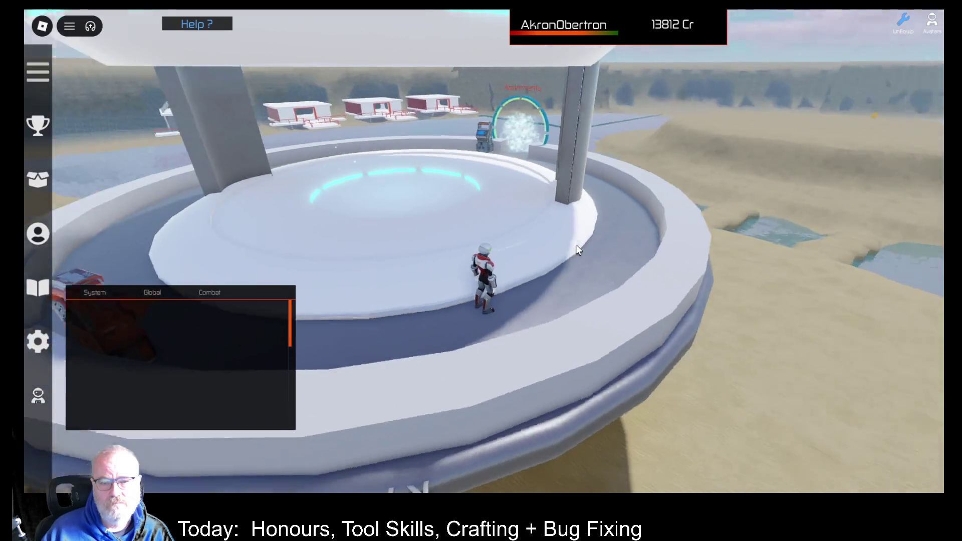
{"action": "key", "text": "Up"}
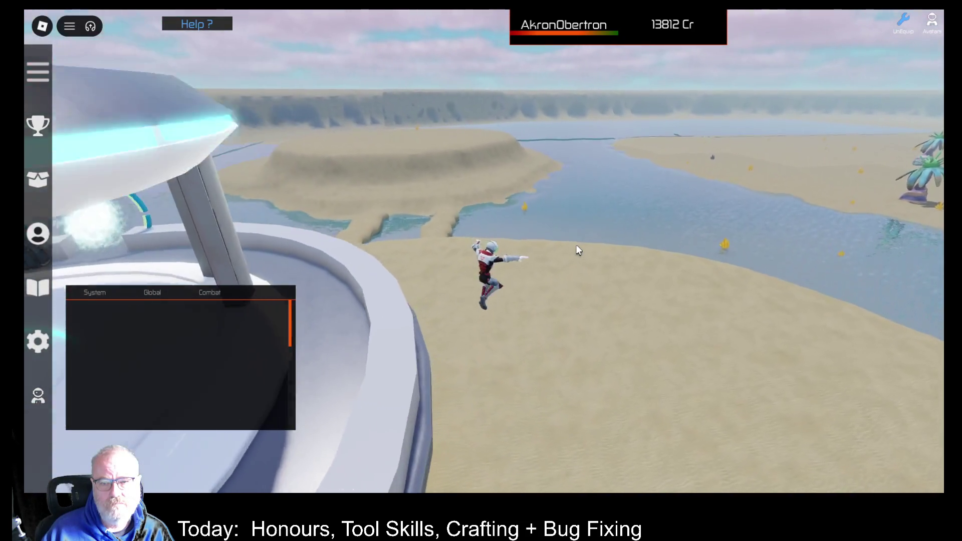
{"action": "key", "text": "Up"}
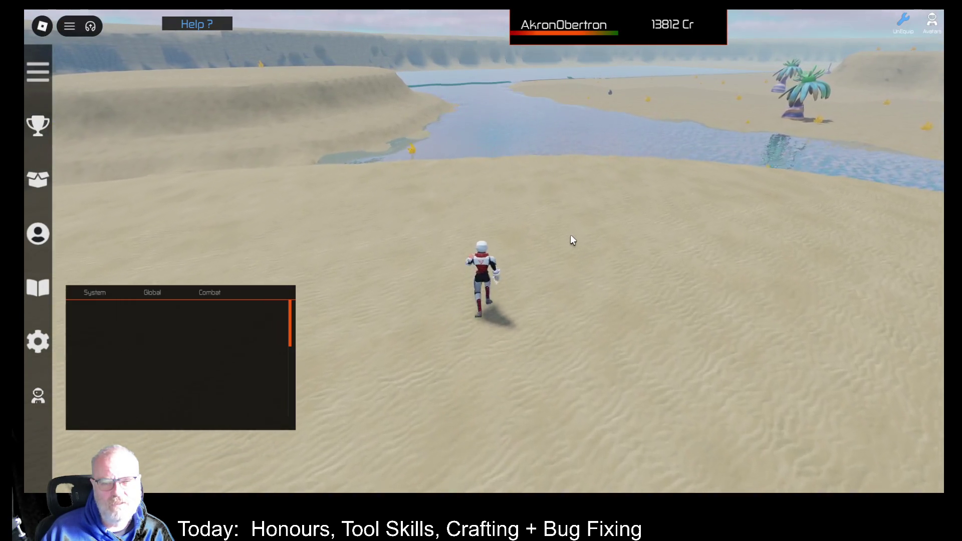
{"action": "key", "text": "Left"}
{"action": "key", "text": "Right"}
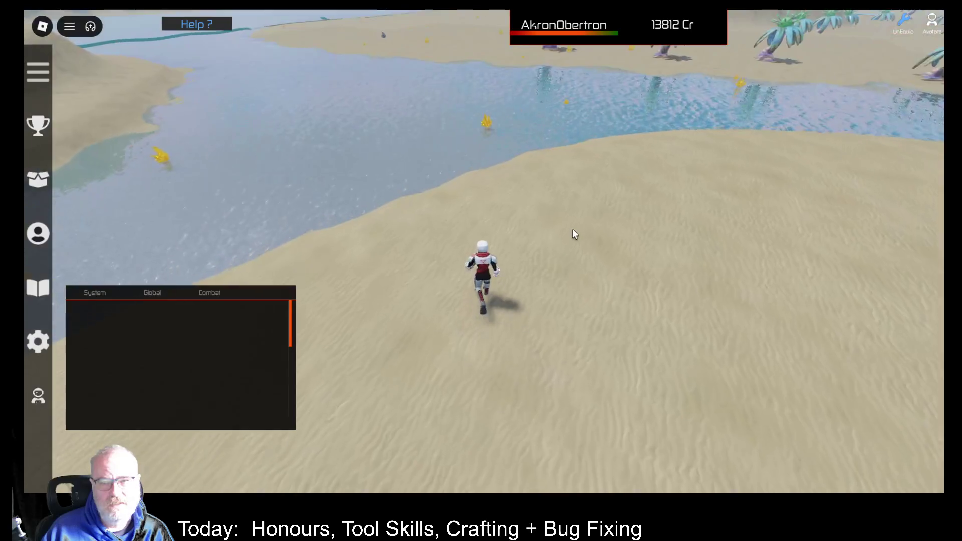
{"action": "key", "text": "Up"}
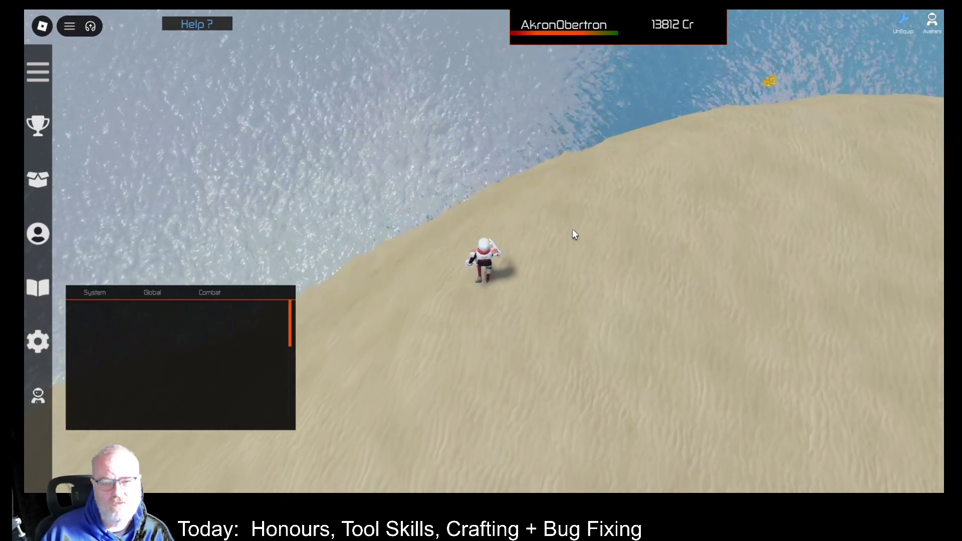
{"action": "key", "text": "Left"}
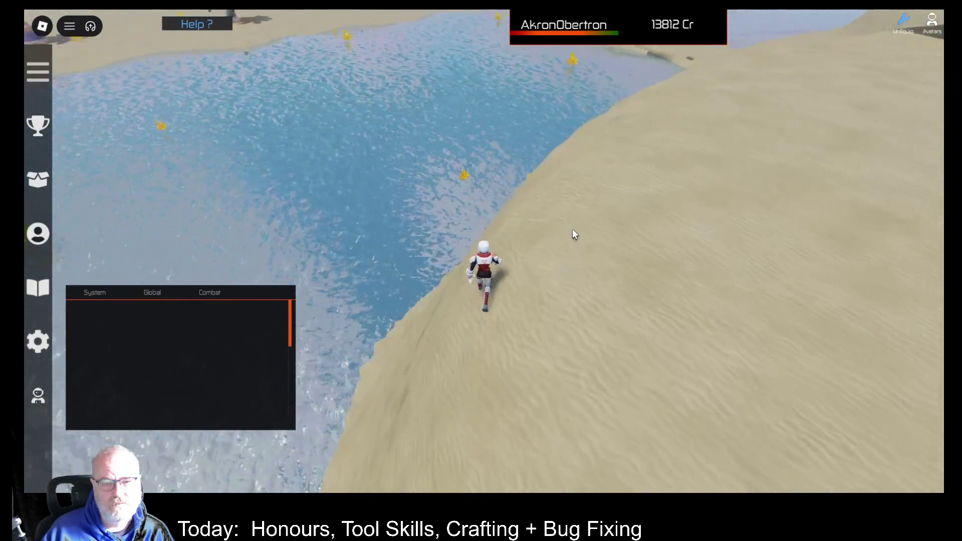
{"action": "key", "text": "Up"}
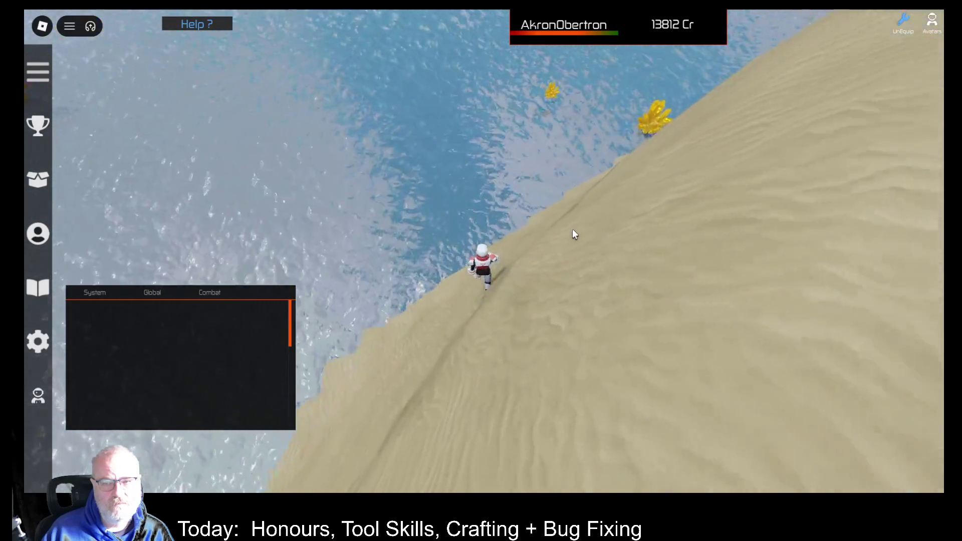
{"action": "key", "text": "Left"}
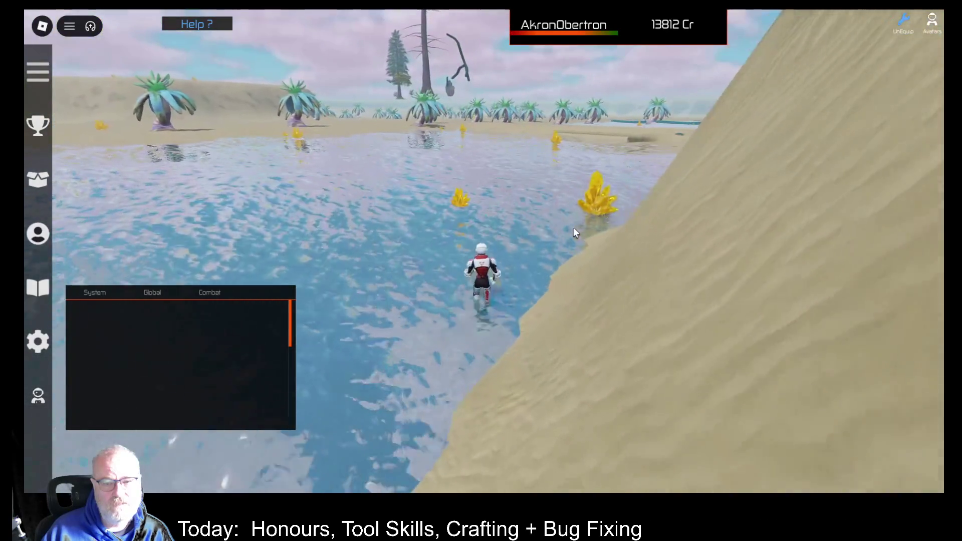
{"action": "key", "text": "Up"}
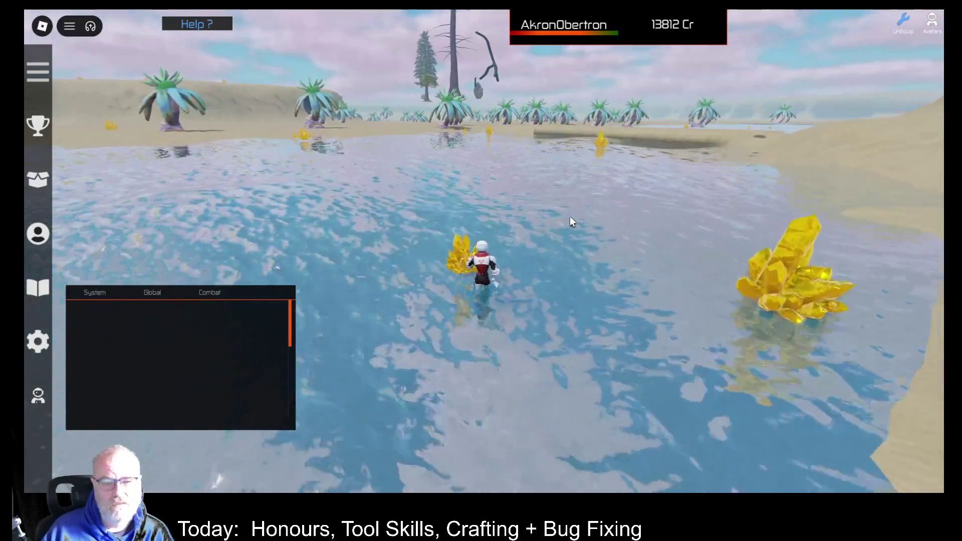
Equip the DE001 extraction tool from the Tools inventory and move the chat log higher up.
{"action": "key", "text": "i"}
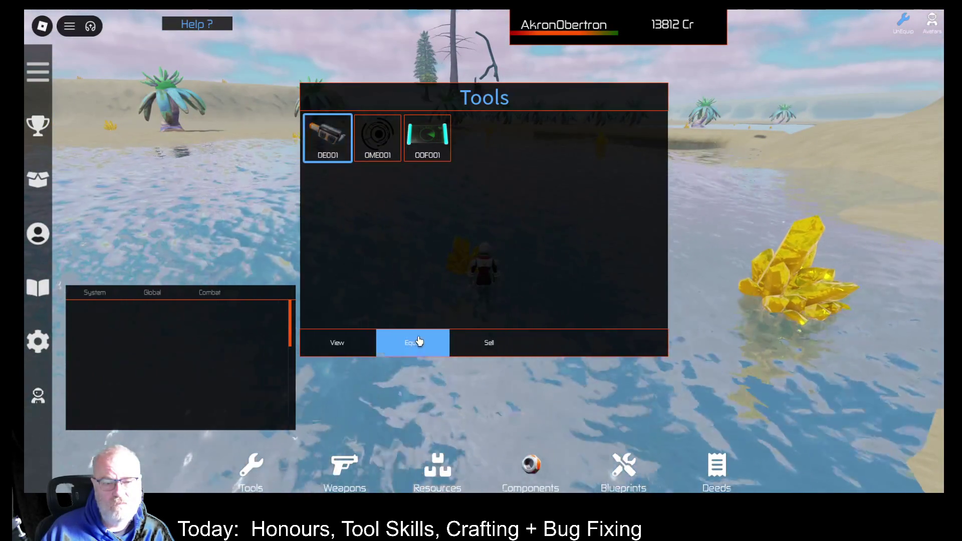
{"action": "left_click", "coordinate": [418, 341]}
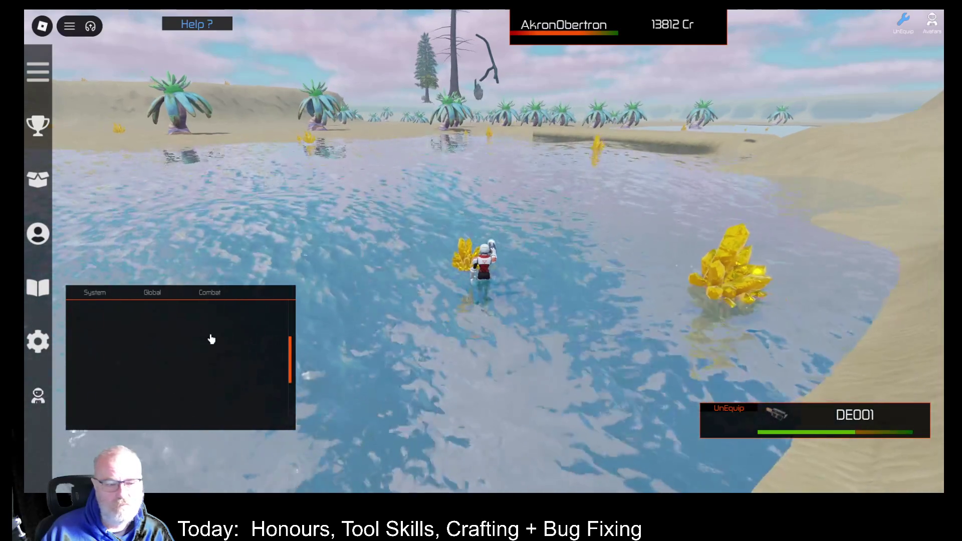
{"action": "left_click_drag", "start_coordinate": [214, 350], "coordinate": [234, 206]}
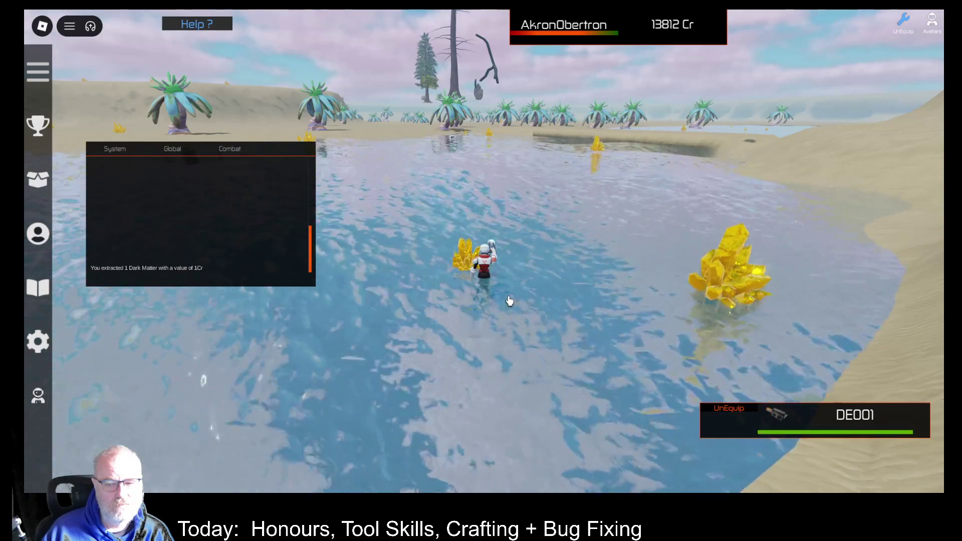
Dock the Resources inventory on the right side and sort it by Dark Matter.
{"action": "key", "text": "i"}
{"action": "left_click", "coordinate": [437, 463]}
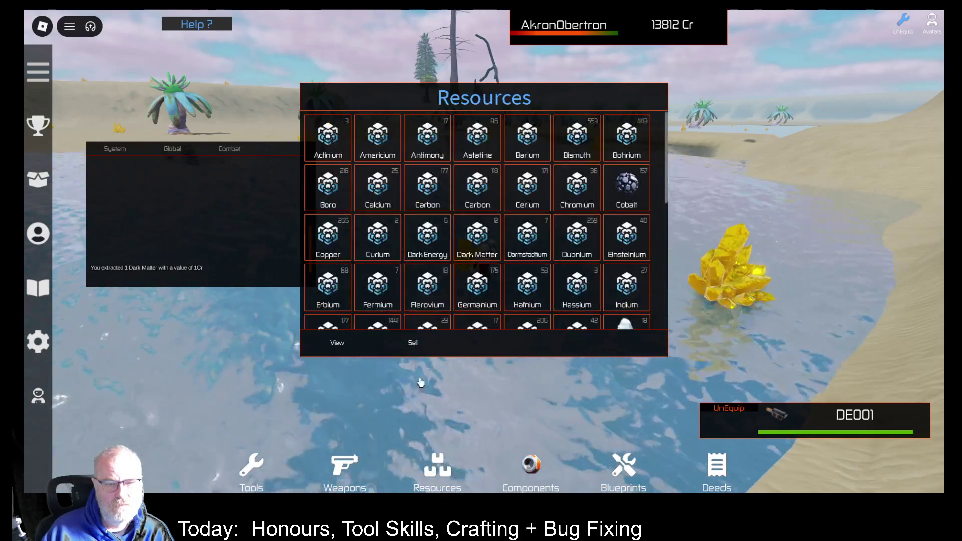
{"action": "mouse_move", "coordinate": [586, 96]}
{"action": "left_mouse_down"}
{"action": "mouse_move", "coordinate": [672, 96]}
{"action": "mouse_move", "coordinate": [800, 77]}
{"action": "left_mouse_up"}
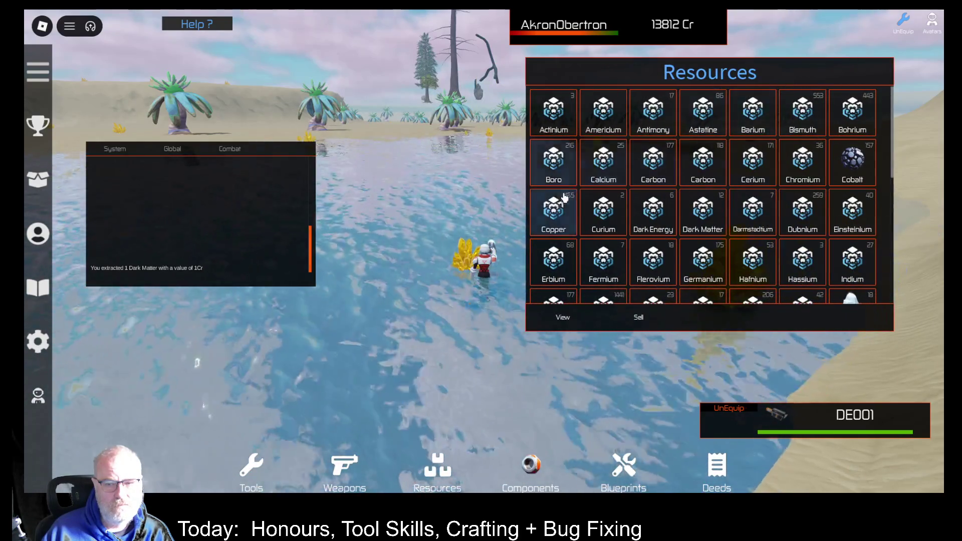
{"action": "left_click", "coordinate": [699, 221]}
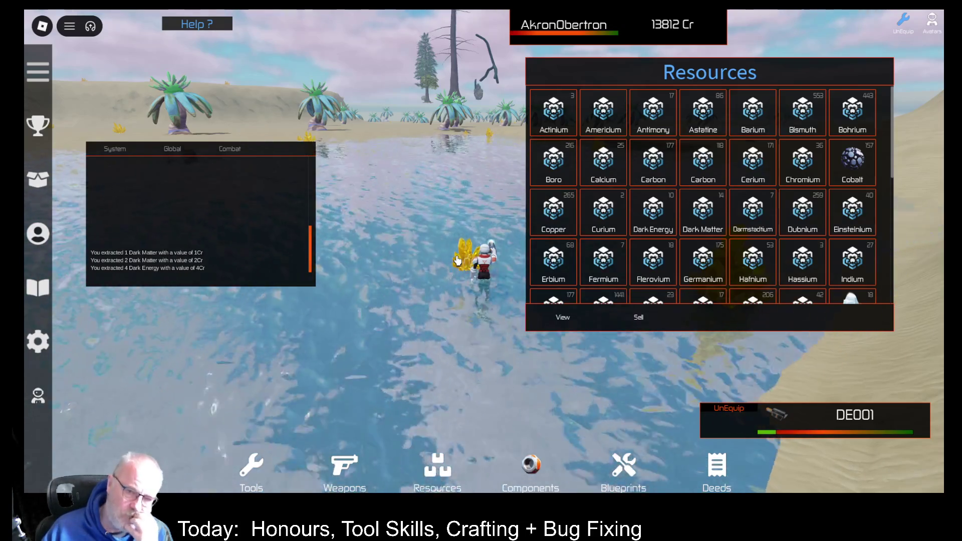
Walk around the crystal in the water to extract more Dark Energy and Dark Matter.
{"action": "left_click_drag", "start_coordinate": [457, 260], "coordinate": [494, 232]}
{"action": "key", "text": "w"}
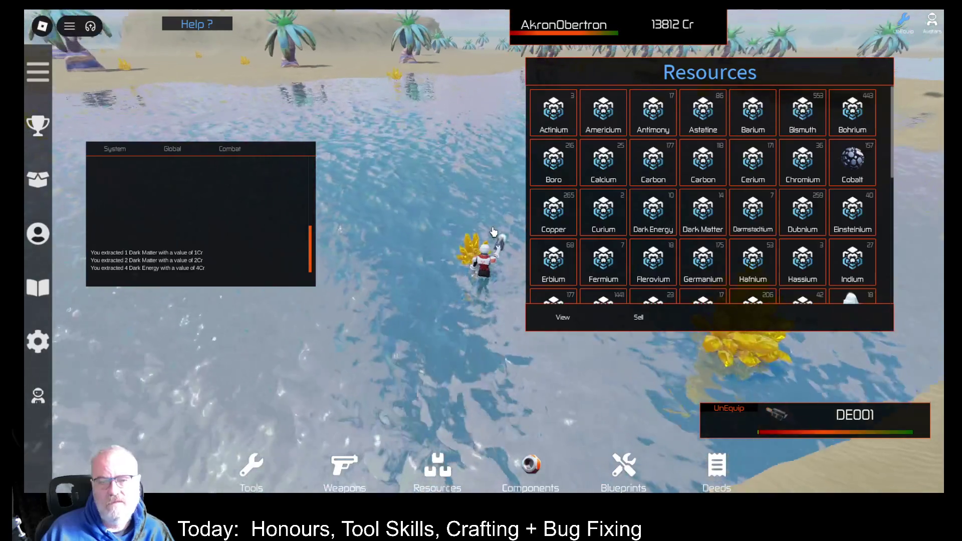
{"action": "key", "text": "s"}
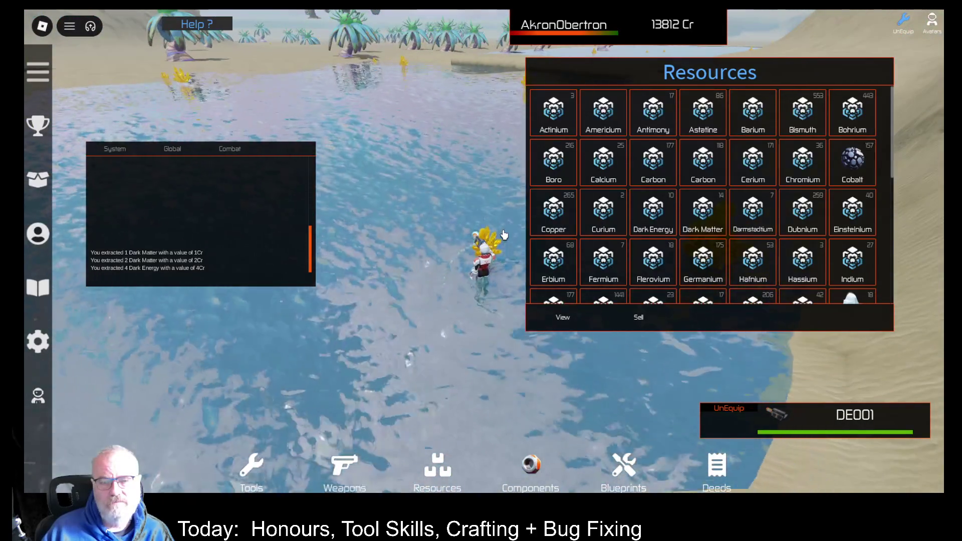
{"action": "key", "text": "s"}
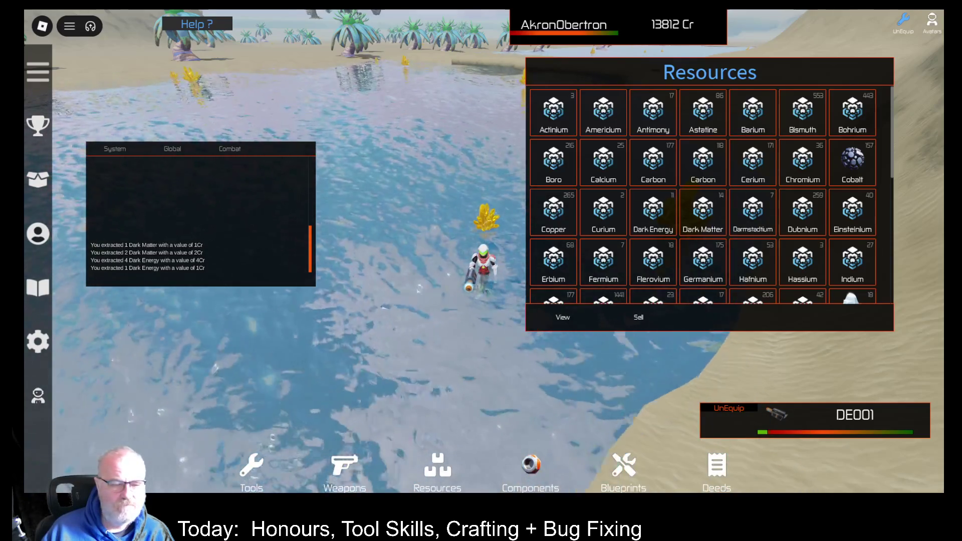
{"action": "key", "text": "s"}
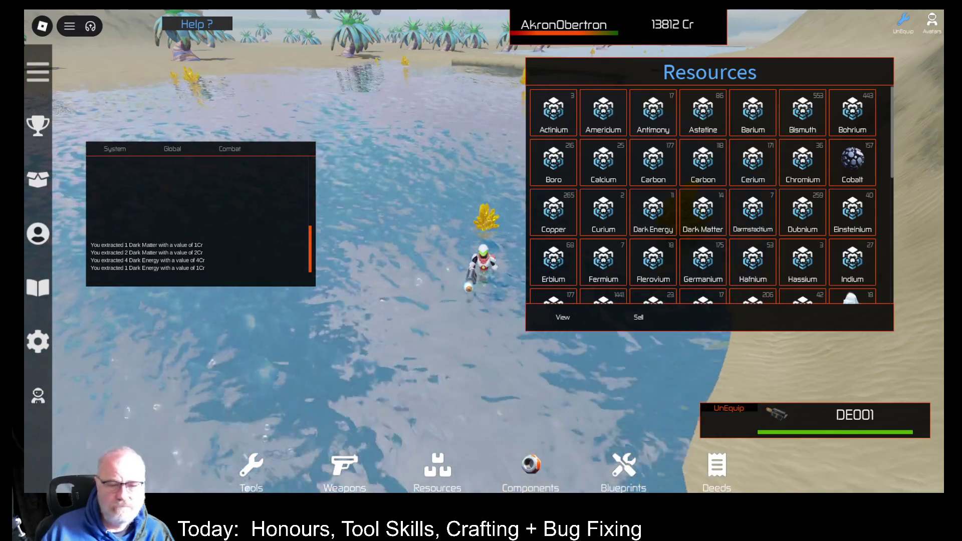
{"action": "key", "text": "s"}
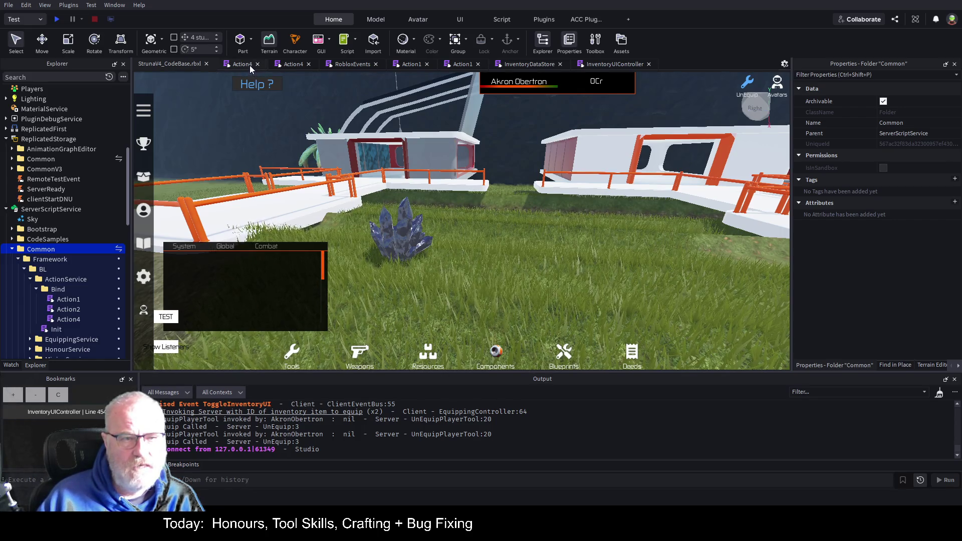
Switch to the Action4 script and scroll up to the FindNearestCrystal and InRange lines.
{"action": "left_click", "coordinate": [284, 64]}
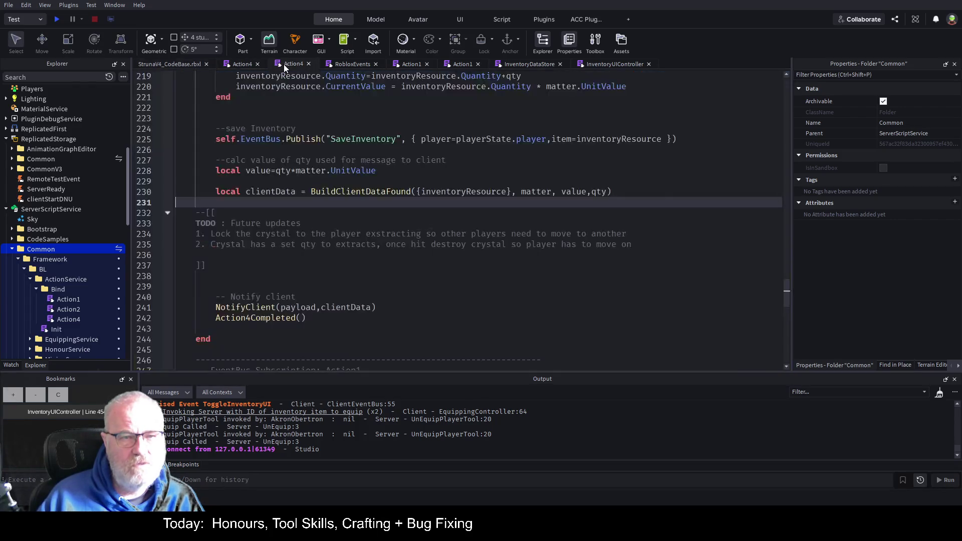
{"action": "scroll", "coordinate": [374, 248], "scroll_direction": "up", "scroll_amount": 20}
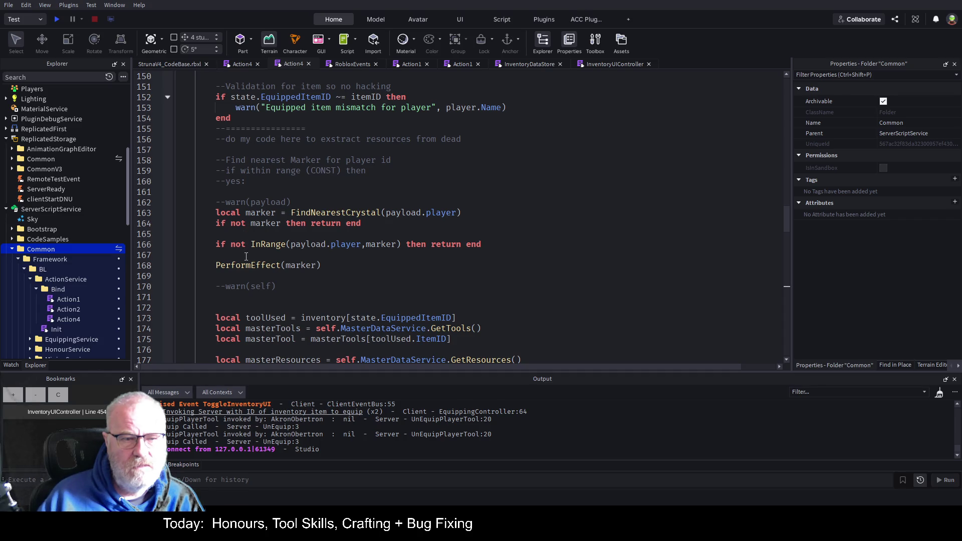
Insert HumanoidRootPart and CFrame.lookAt lines before PerformEffect, targeting marker.Position.
{"action": "left_click", "coordinate": [342, 258]}
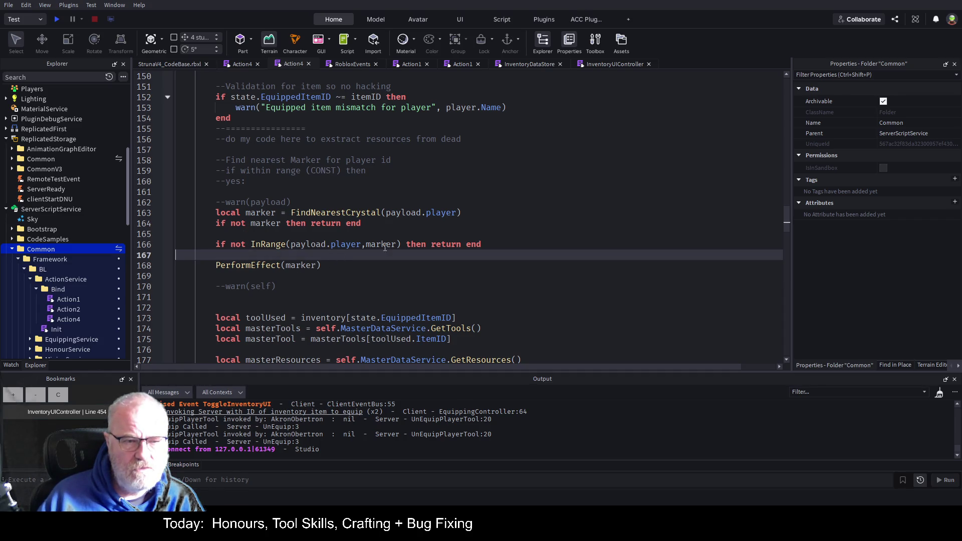
{"action": "key", "text": "Return"}
{"action": "key", "text": "Tab"}
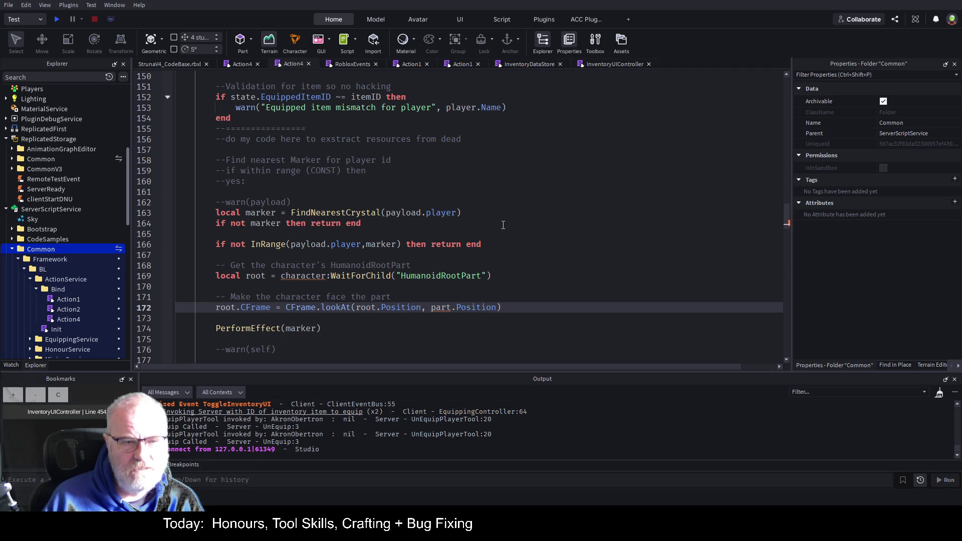
{"action": "key", "text": "Left"}
{"action": "key", "text": "Left"}
{"action": "key", "text": "Left"}
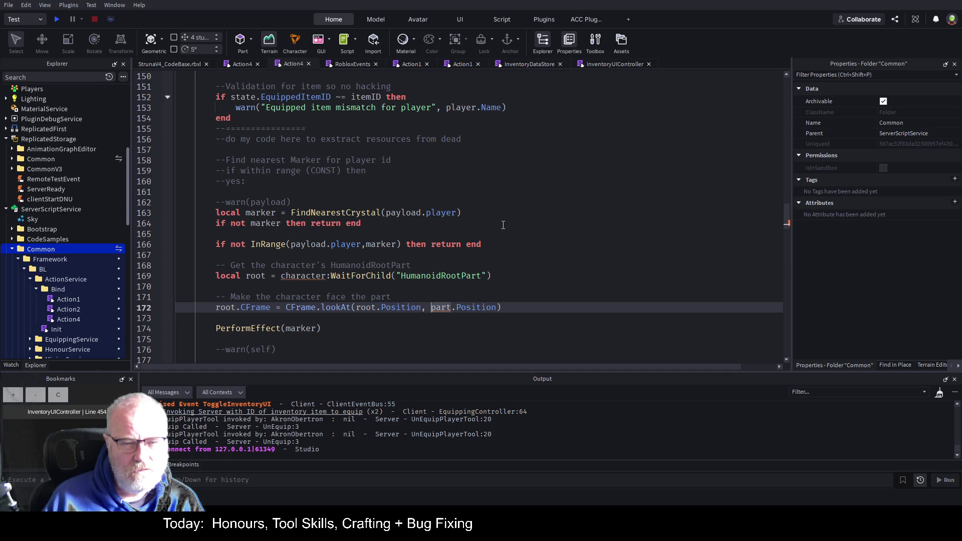
{"action": "key", "text": "BackSpace"}
{"action": "key", "text": "BackSpace"}
{"action": "key", "text": "BackSpace"}
{"action": "key", "text": "Delete"}
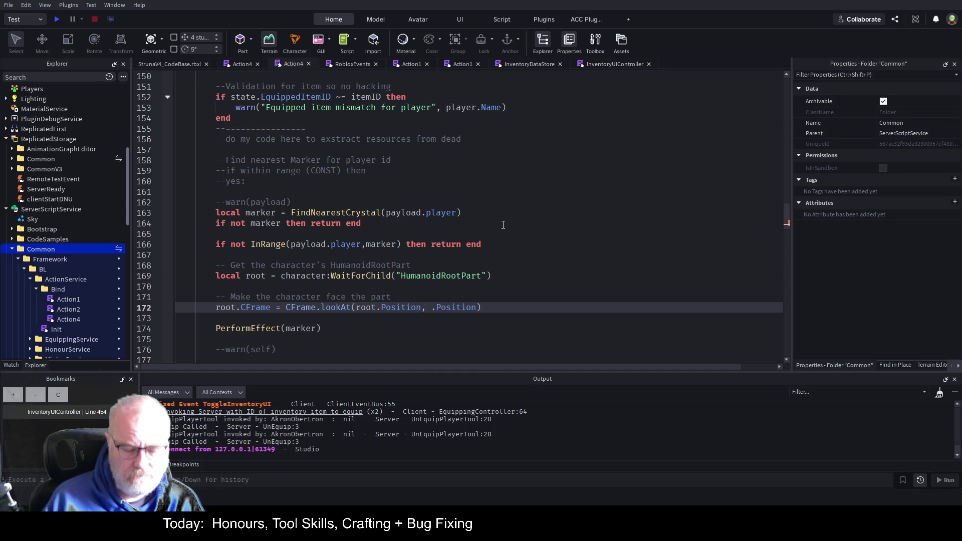
{"action": "type", "text": "marker"}
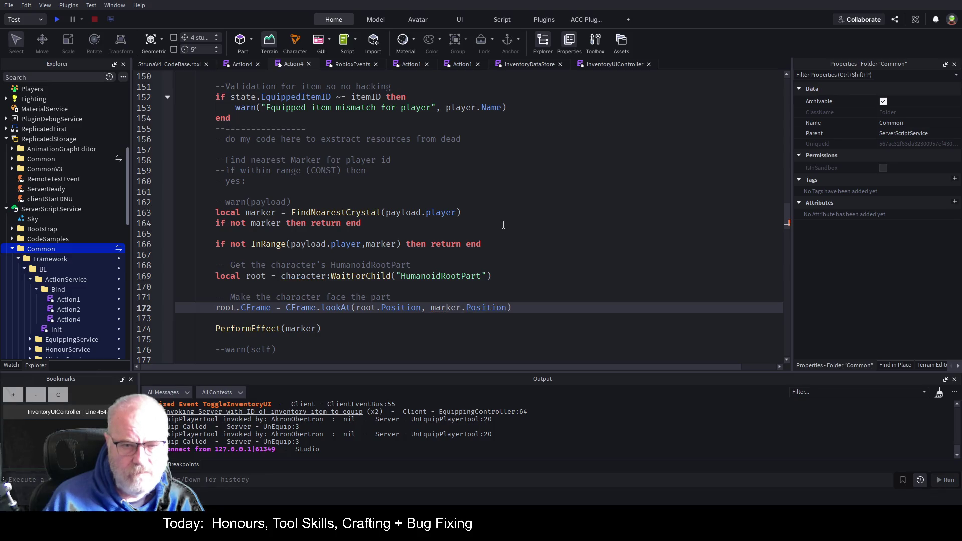
Reference the character as payload.player.Character, copying payload.player from line 163.
{"action": "key", "text": "Up"}
{"action": "key", "text": "Up"}
{"action": "key", "text": "Up"}
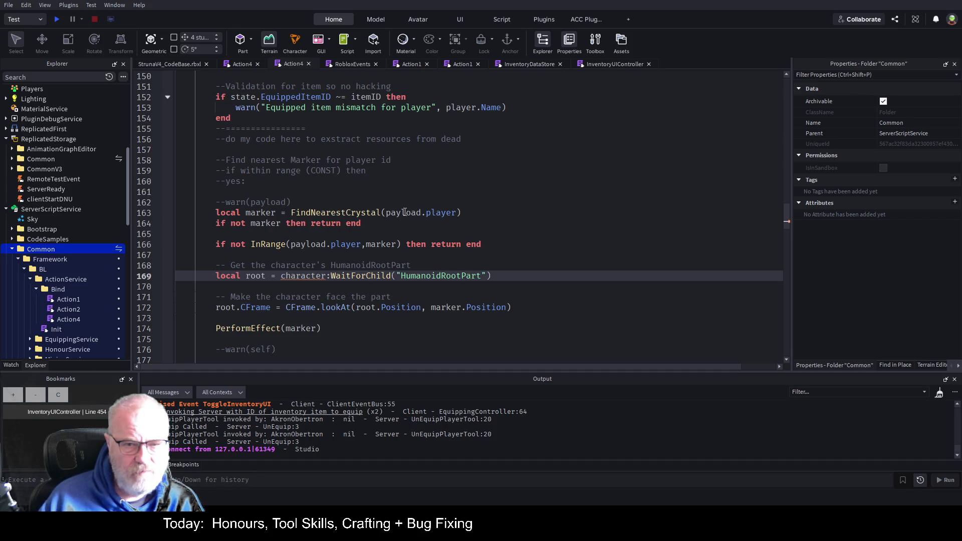
{"action": "left_click_drag", "start_coordinate": [386, 213], "coordinate": [457, 216]}
{"action": "key", "text": "ctrl+c"}
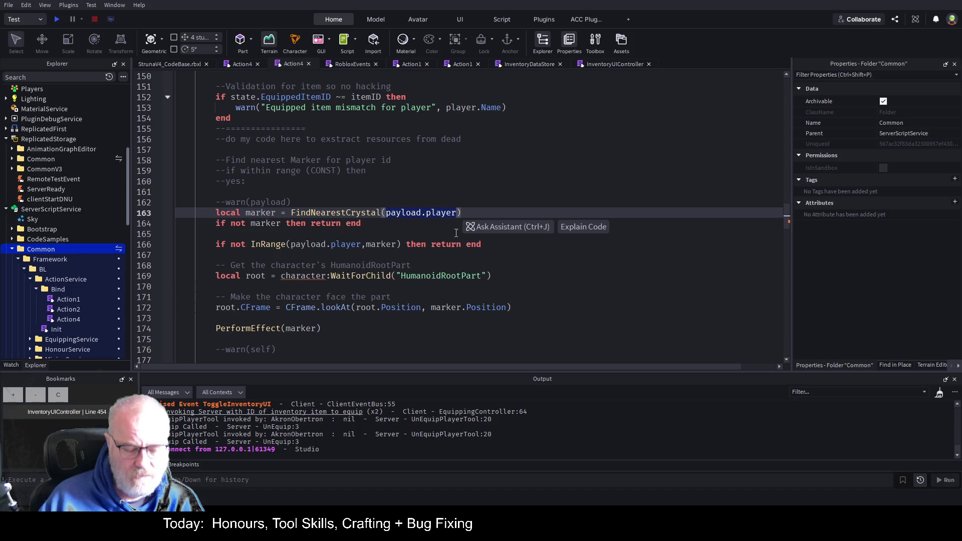
{"action": "left_click", "coordinate": [285, 280]}
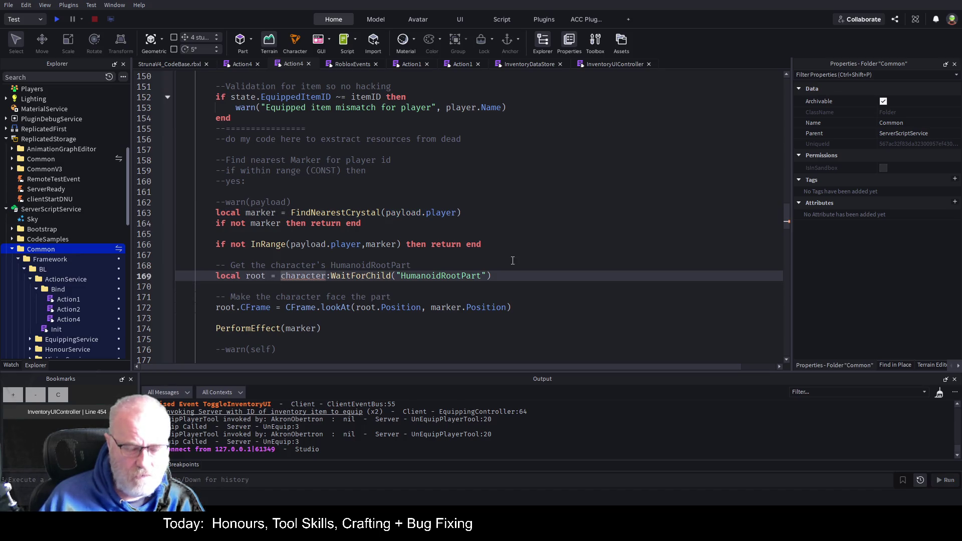
{"action": "key", "text": "ctrl+v"}
{"action": "type", "text": "."}
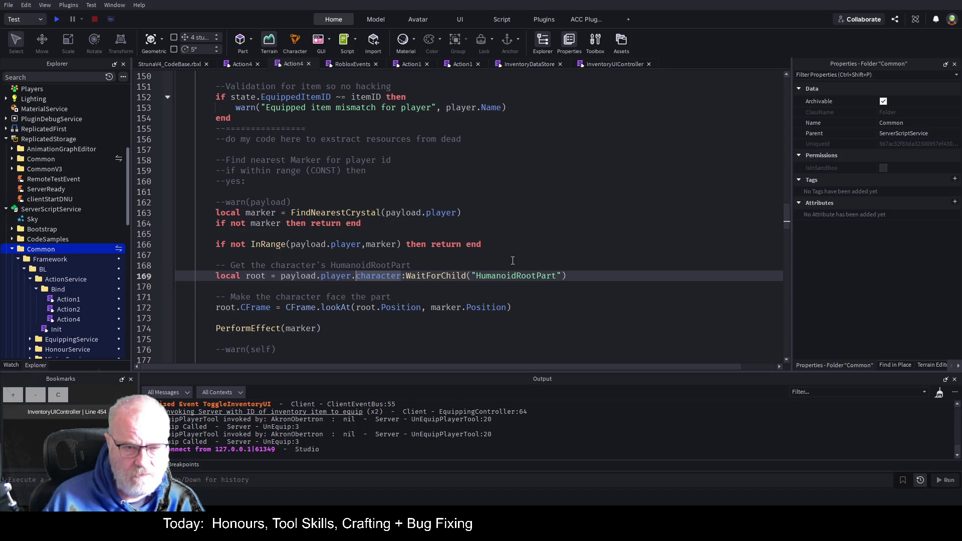
{"action": "key", "text": "Delete"}
{"action": "type", "text": "C"}
Save the place with Ctrl+S and launch a play test with F5.
{"action": "key", "text": "Up"}
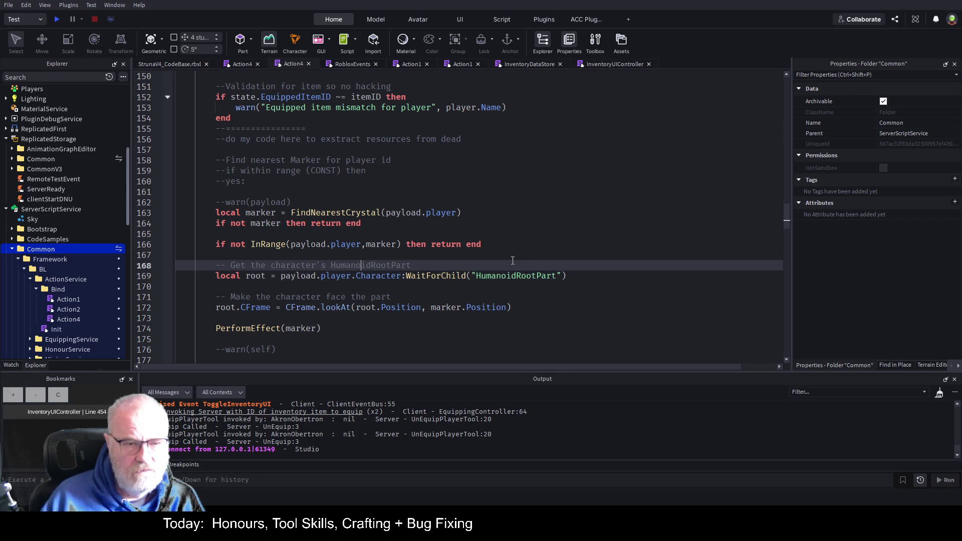
{"action": "key", "text": "ctrl+s"}
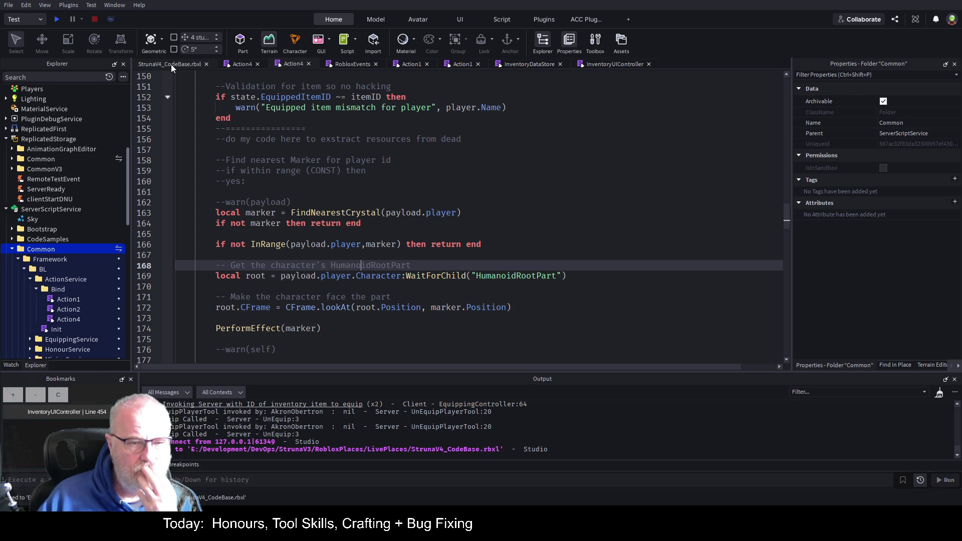
{"action": "key", "text": "F5"}
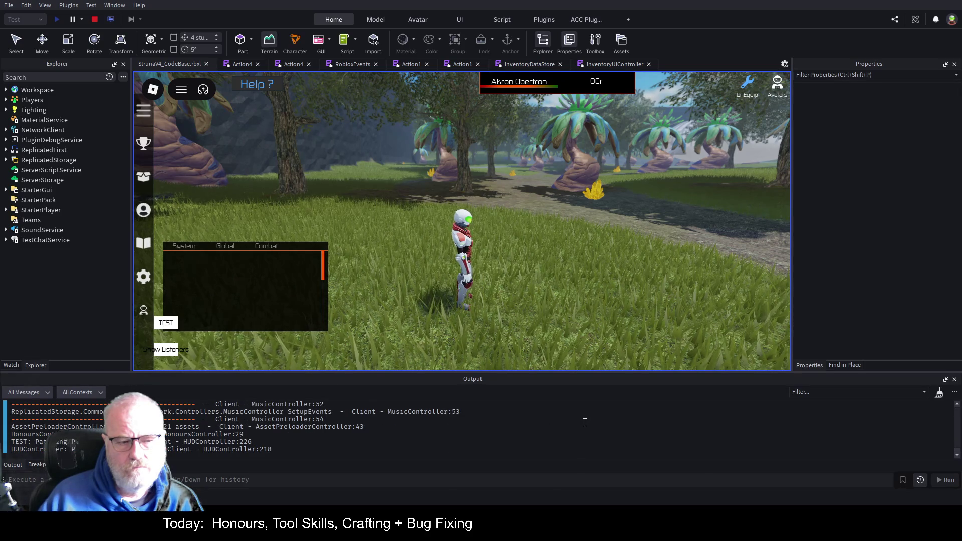
Clear the output log, walk toward a crystal and equip the DE001 tool.
{"action": "right_click", "coordinate": [605, 449]}
{"action": "left_click", "coordinate": [621, 468]}
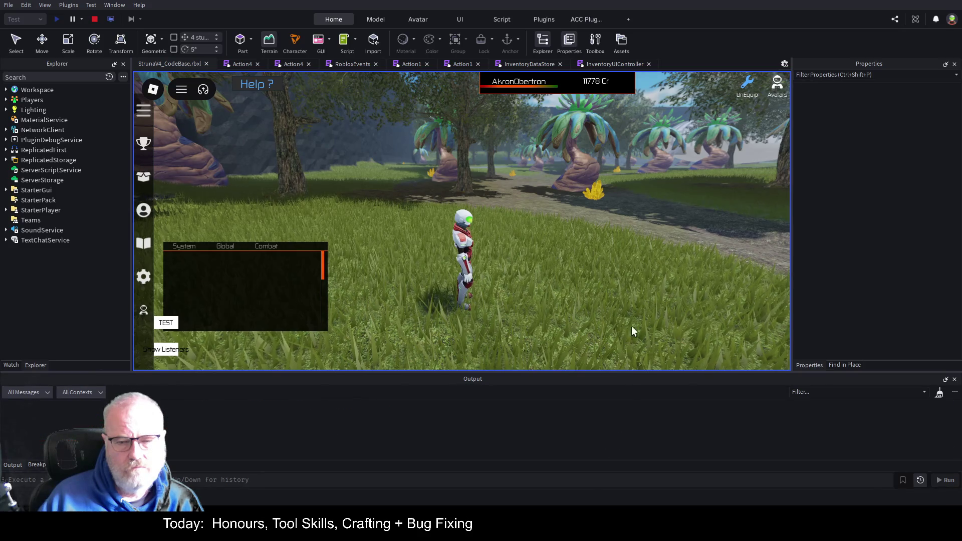
{"action": "key", "text": "w"}
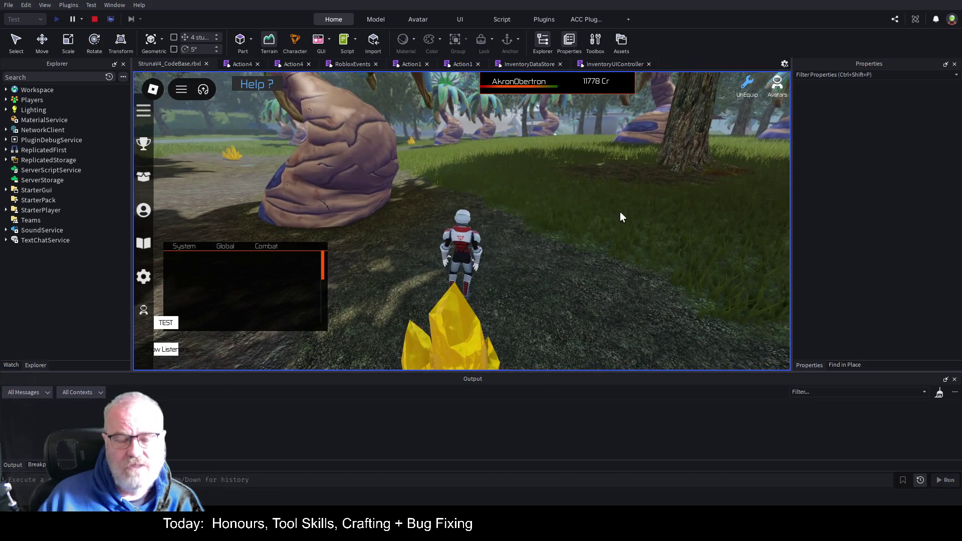
{"action": "key", "text": "i"}
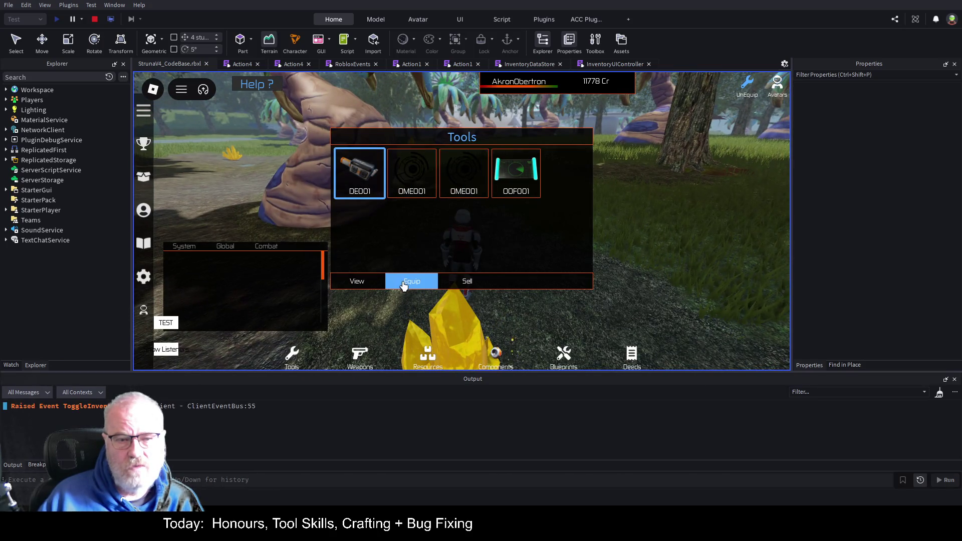
{"action": "left_click", "coordinate": [403, 284]}
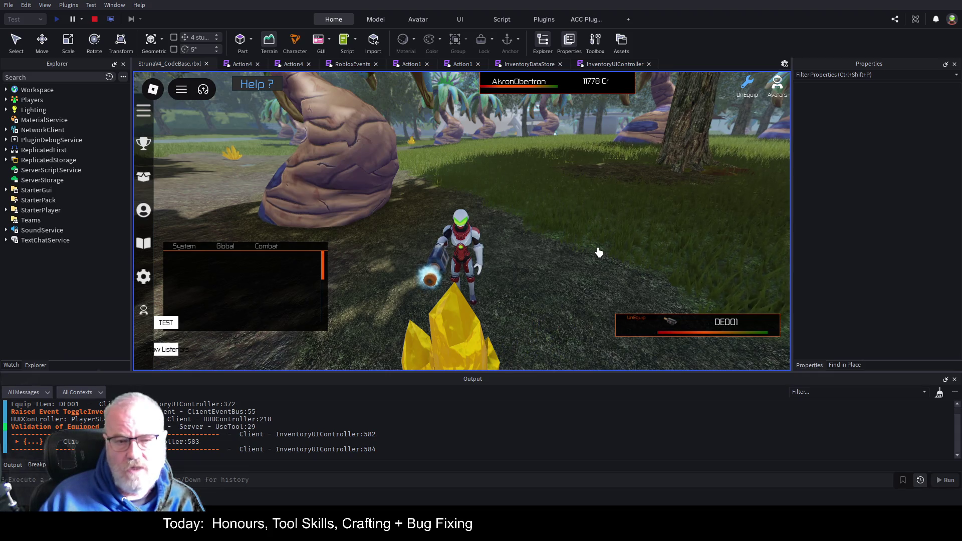
Fire at the yellow crystal from several positions, confirming the character turns to face it.
{"action": "left_click", "coordinate": [598, 252]}
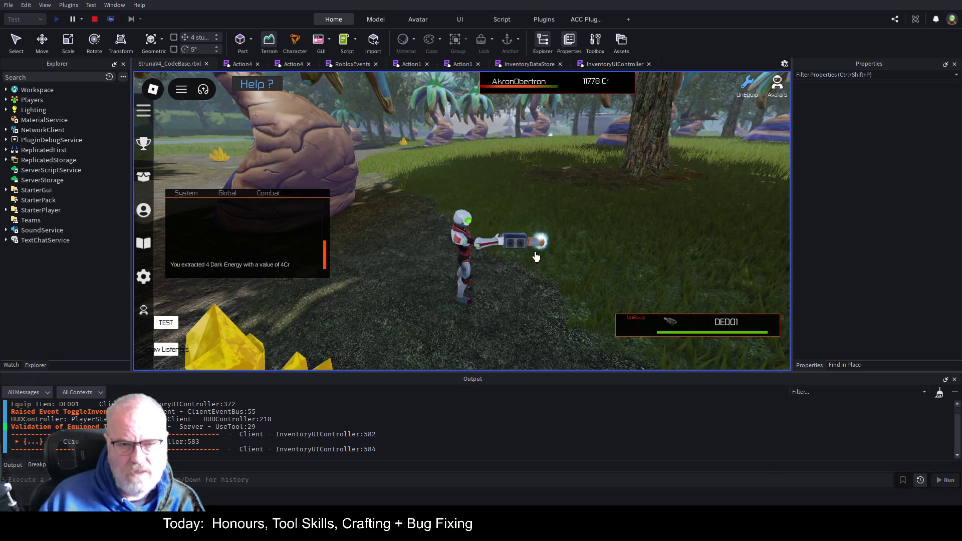
{"action": "left_click", "coordinate": [567, 252]}
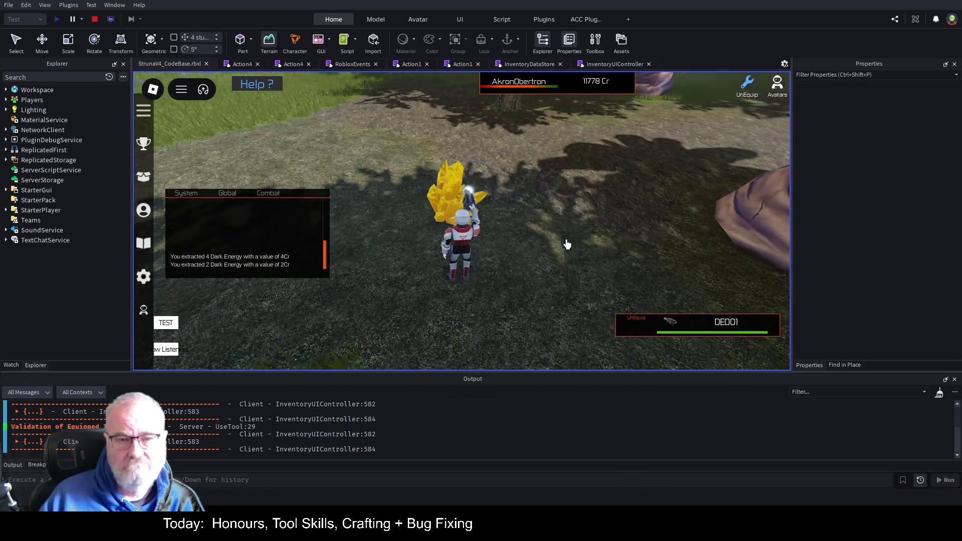
{"action": "key", "text": "a"}
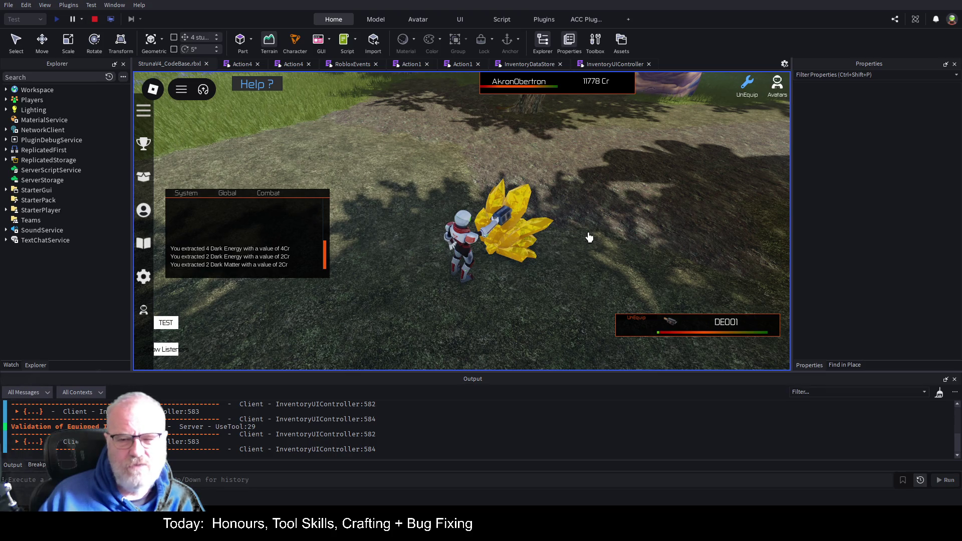
{"action": "key", "text": "w"}
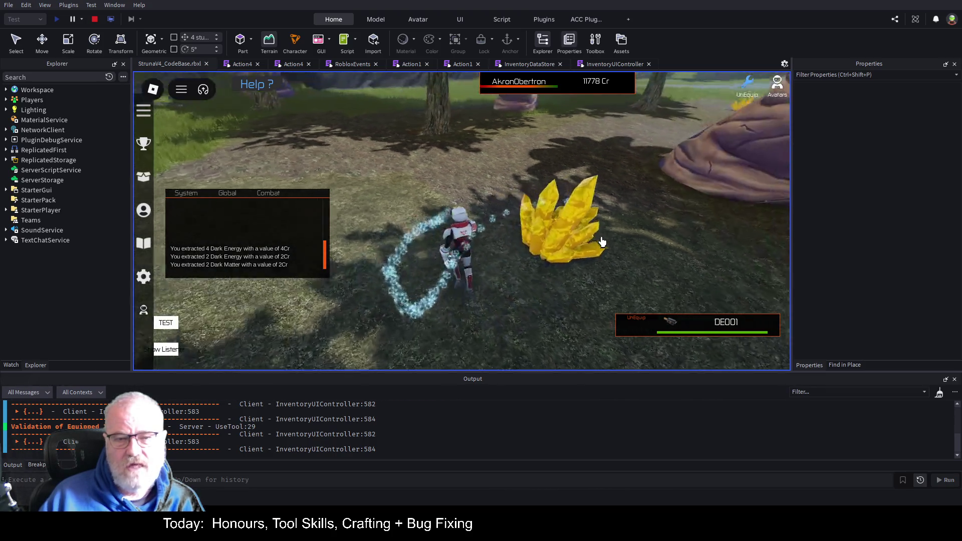
{"action": "left_click", "coordinate": [603, 243]}
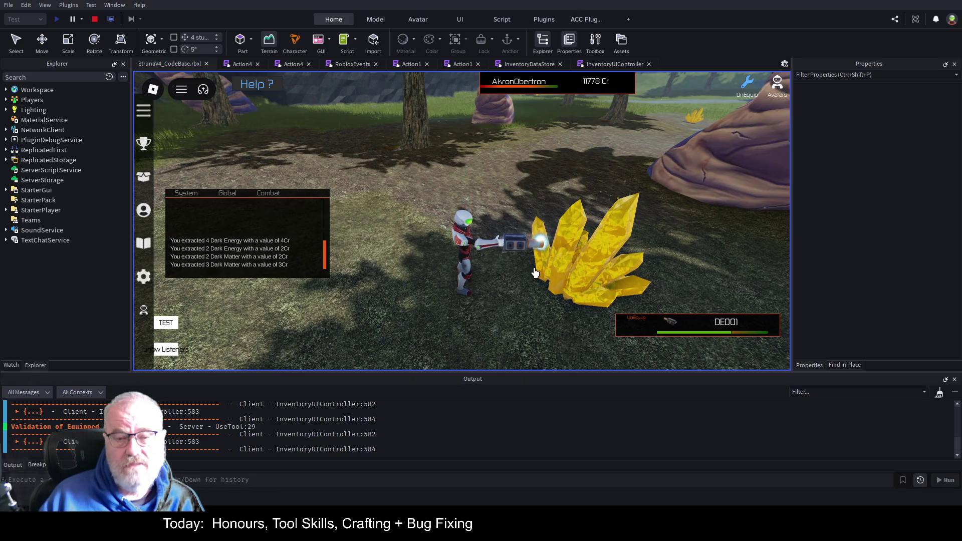
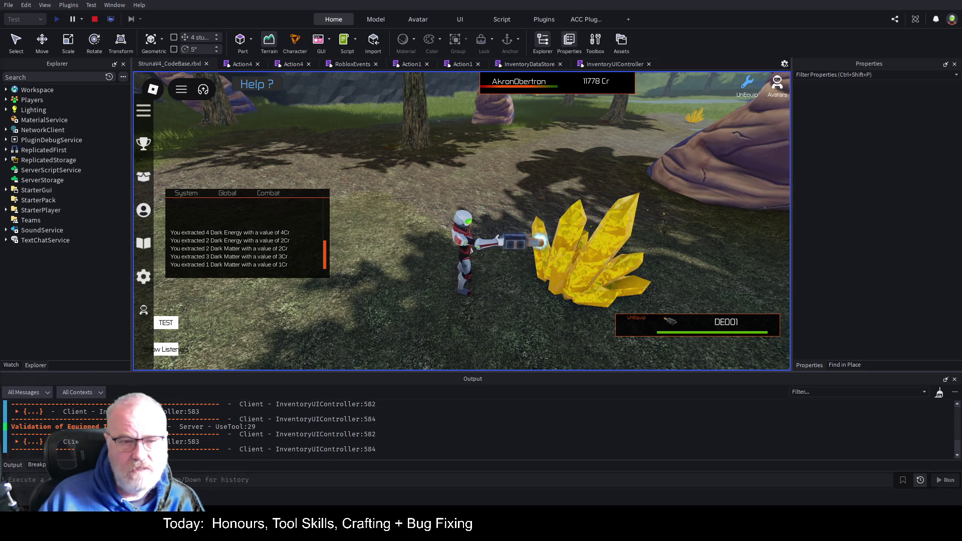
Stop the play test and paste the faceTargetSmooth function into Action4 at line 137.
{"action": "left_click", "coordinate": [95, 21]}
{"action": "left_click", "coordinate": [294, 65]}
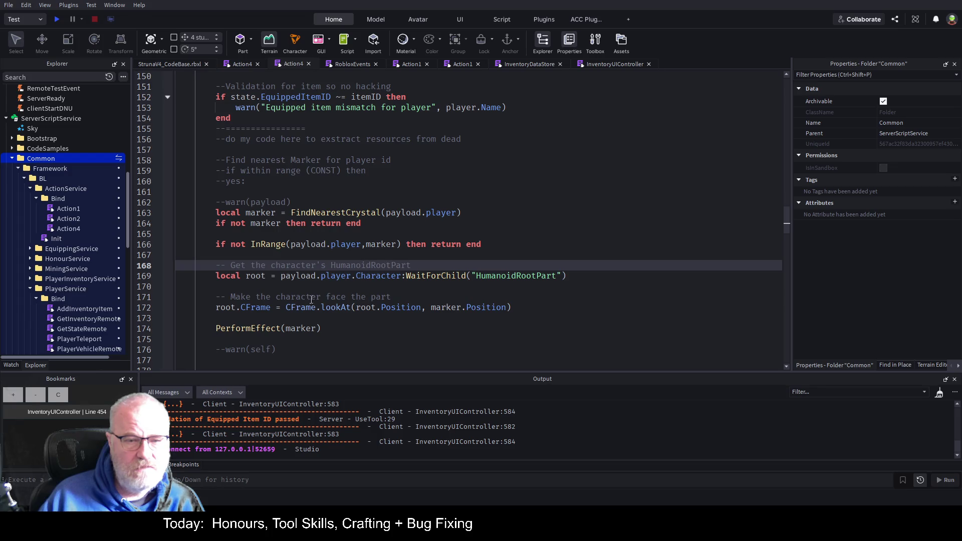
{"action": "scroll", "coordinate": [311, 300], "scroll_direction": "up", "scroll_amount": 5}
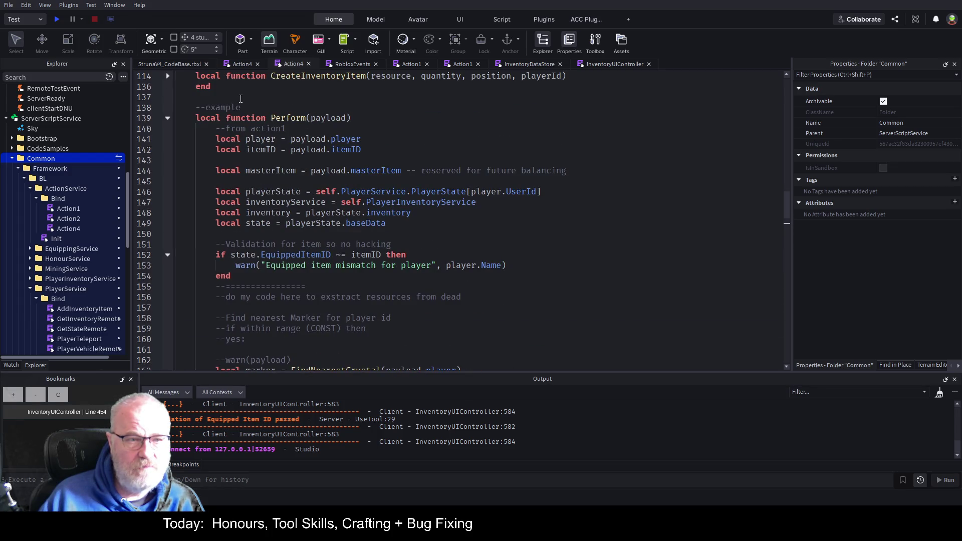
{"action": "left_click", "coordinate": [241, 98]}
{"action": "key", "text": "ctrl+v"}
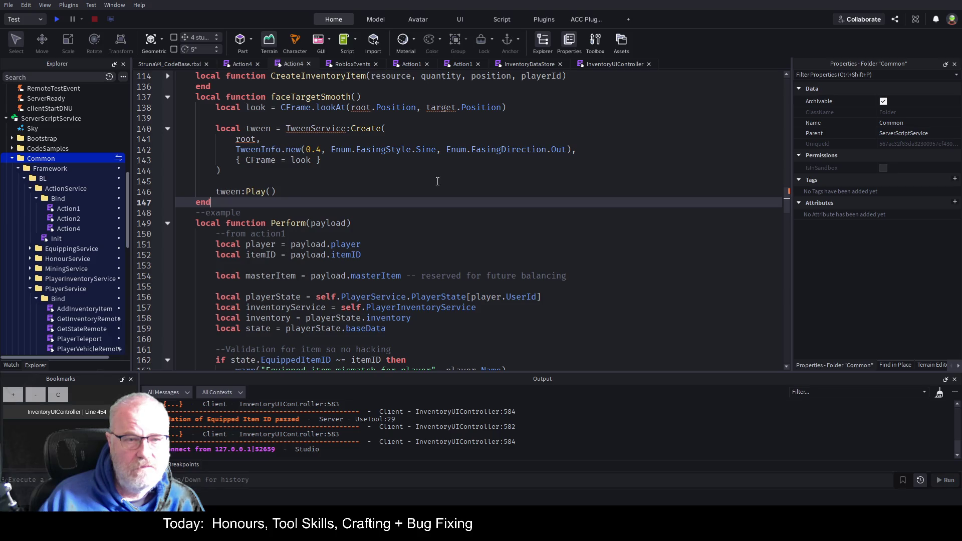
Replace TweenService with game:GetService("TweenService") on line 140 and save.
{"action": "left_click", "coordinate": [308, 129]}
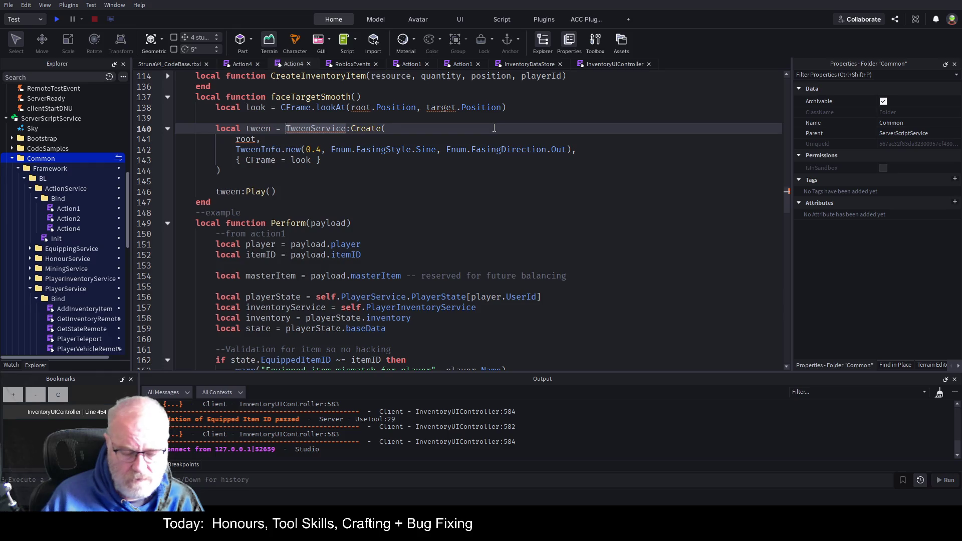
{"action": "type", "text": "game:gets"}
{"action": "key", "text": "Tab"}
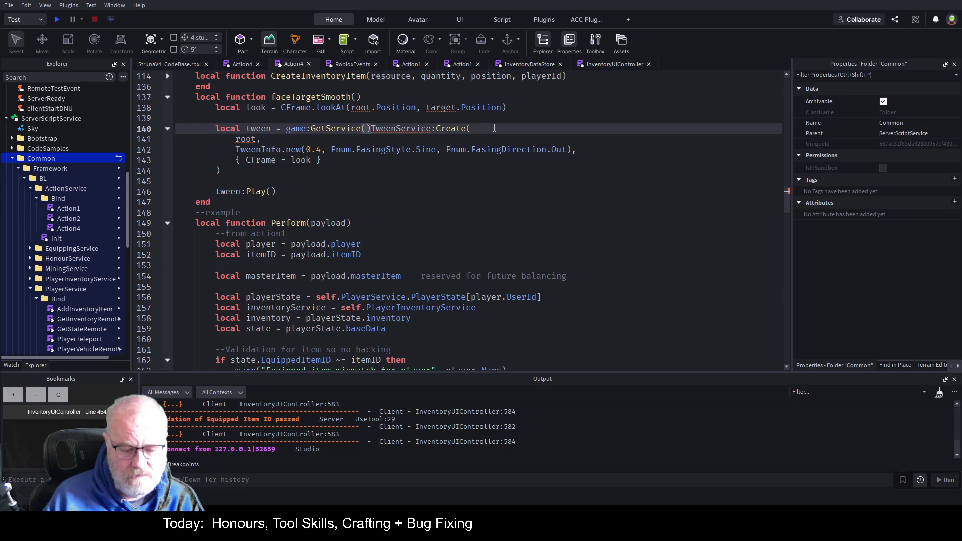
{"action": "type", "text": "\"TweenService\""}
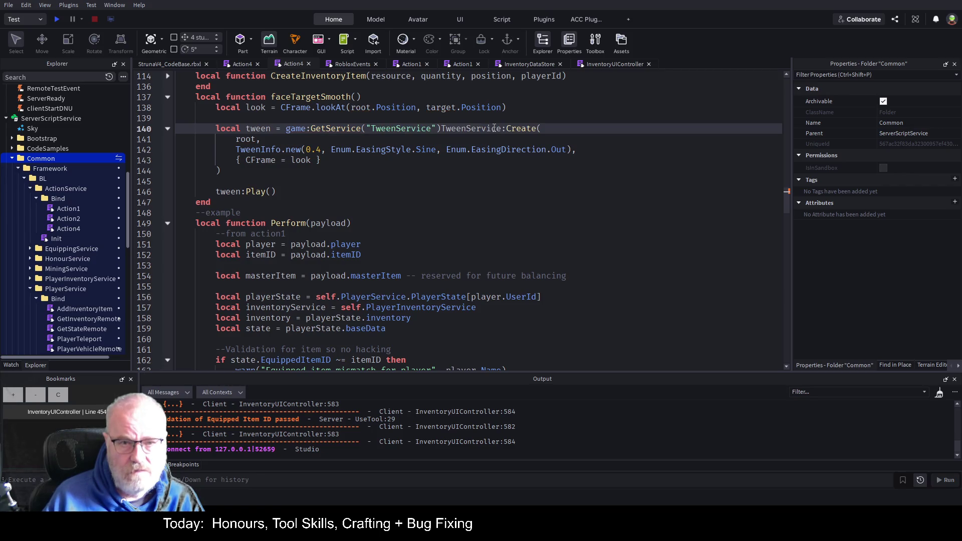
{"action": "key", "text": "Delete"}
{"action": "key", "text": "Delete"}
{"action": "key", "text": "Delete"}
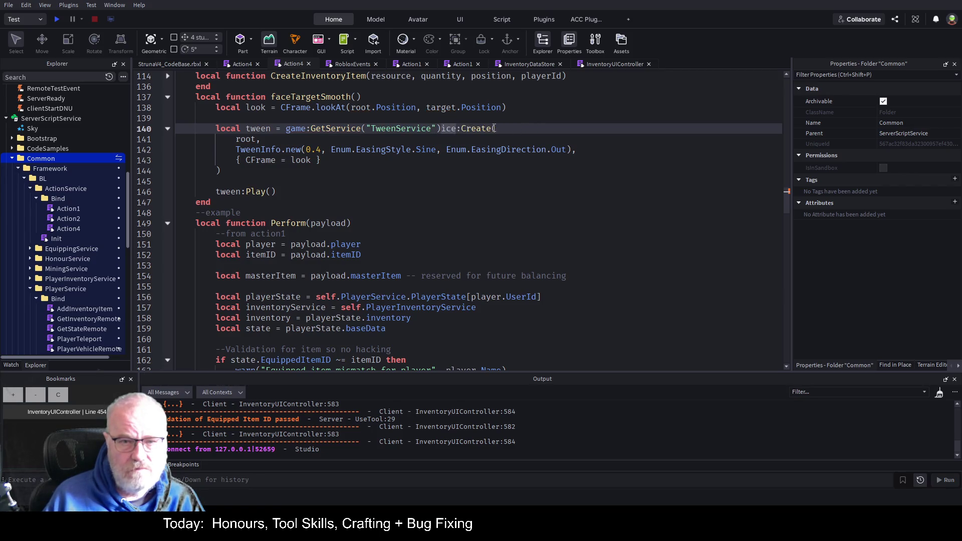
{"action": "key", "text": "Delete"}
{"action": "key", "text": "Delete"}
{"action": "key", "text": "Delete"}
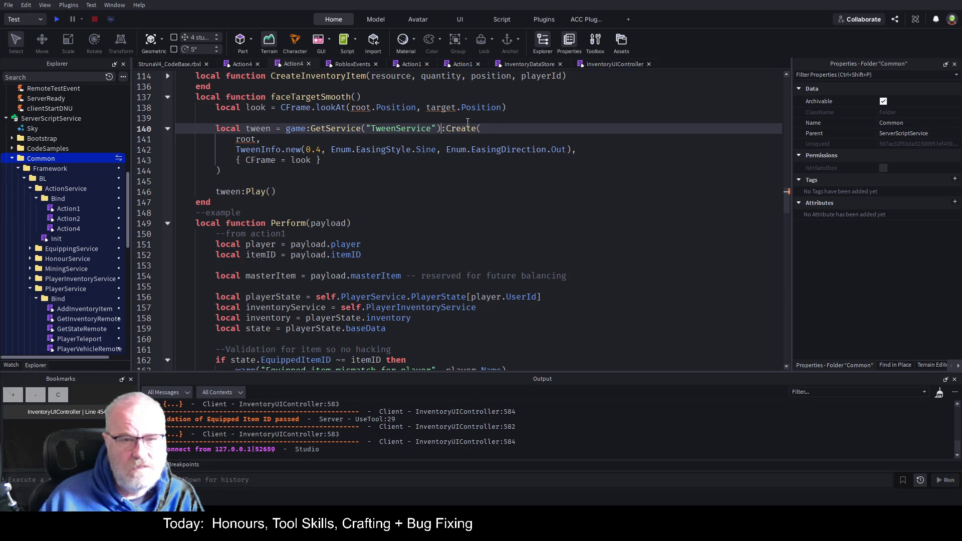
{"action": "key", "text": "ctrl+s"}
Give faceTargetSmooth the parameters (root, target) and save the place.
{"action": "scroll", "coordinate": [390, 143], "scroll_direction": "up", "scroll_amount": 1}
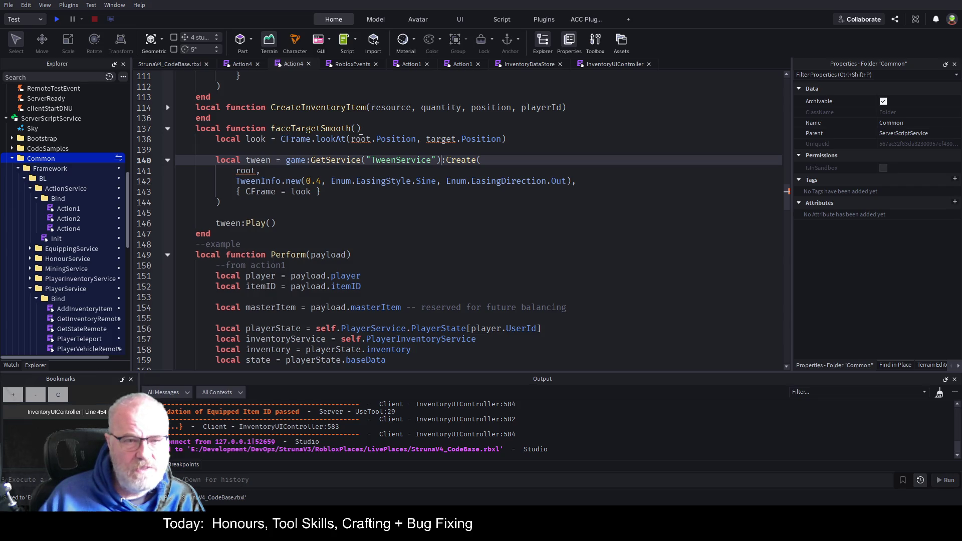
{"action": "left_click", "coordinate": [531, 133]}
{"action": "type", "text": "root,"}
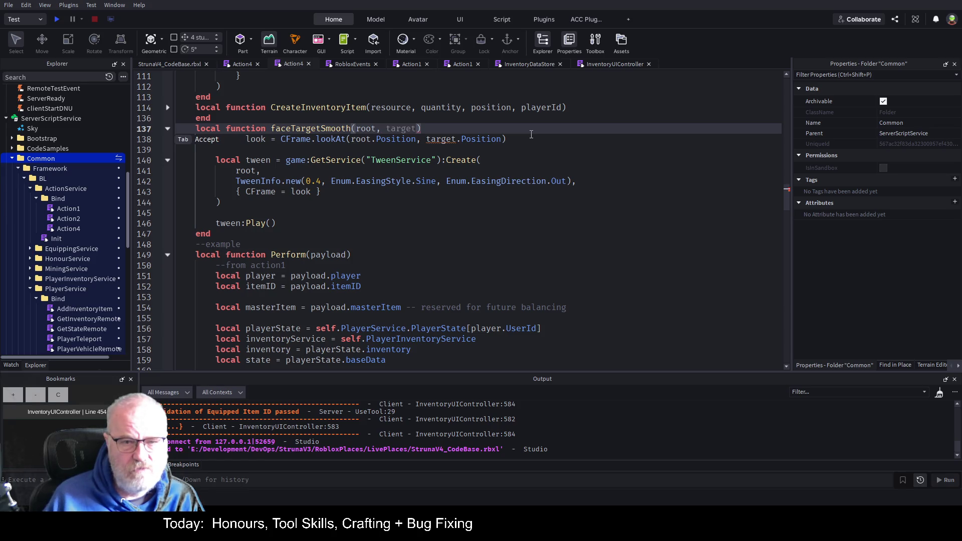
{"action": "key", "text": "Tab"}
{"action": "key", "text": "ctrl+s"}
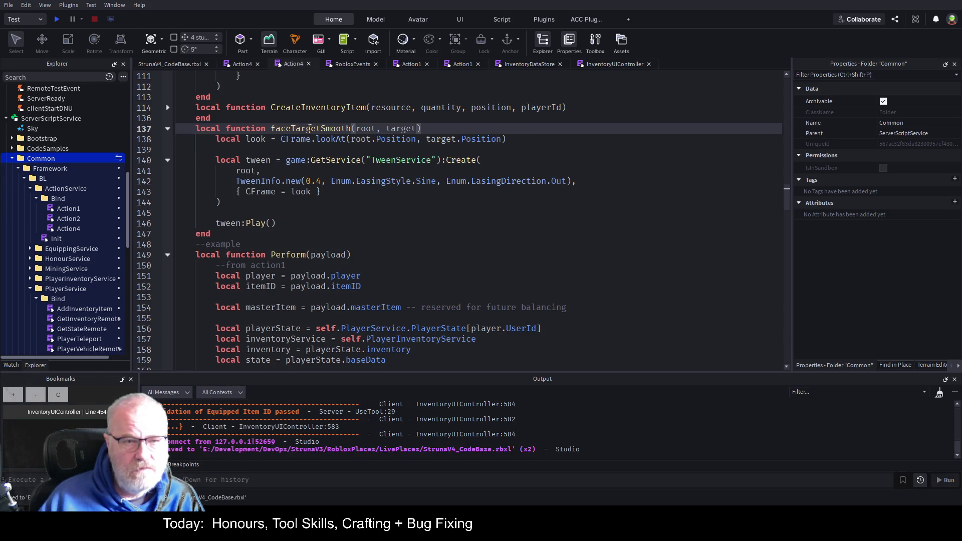
{"action": "scroll", "coordinate": [373, 251], "scroll_direction": "down", "scroll_amount": 20}
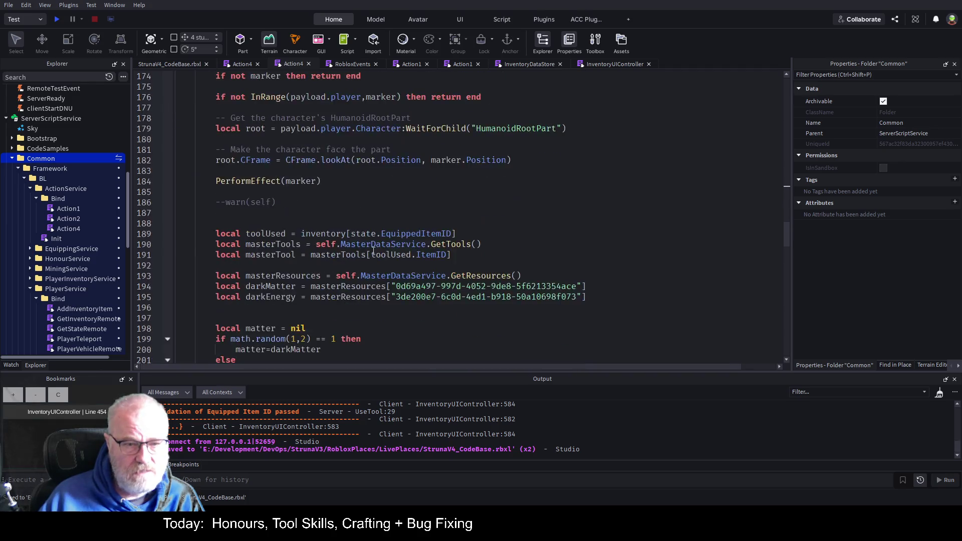
Insert a faceTargetSmooth(root,marker) call on a new line at 178.
{"action": "scroll", "coordinate": [373, 251], "scroll_direction": "down", "scroll_amount": 2}
{"action": "scroll", "coordinate": [385, 175], "scroll_direction": "up", "scroll_amount": 4}
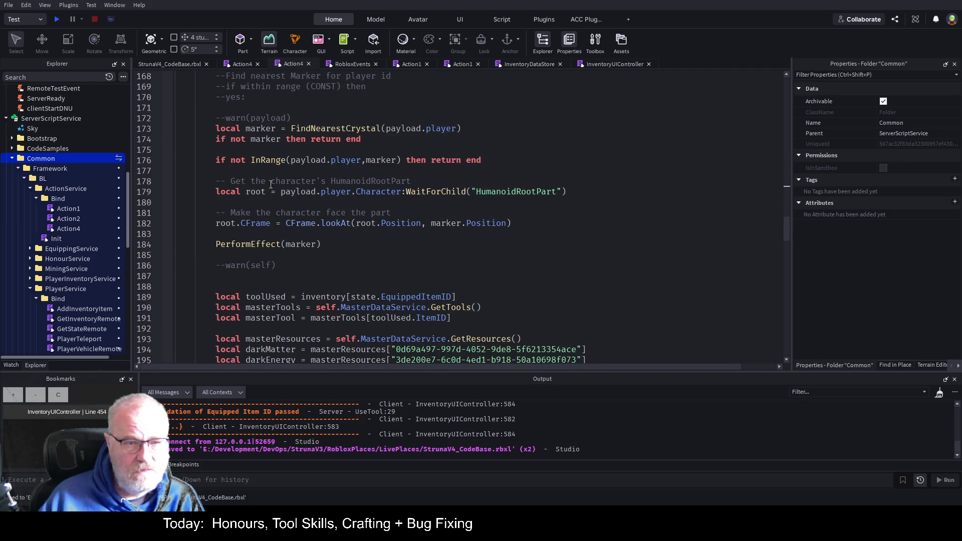
{"action": "left_click", "coordinate": [427, 181]}
{"action": "key", "text": "Home"}
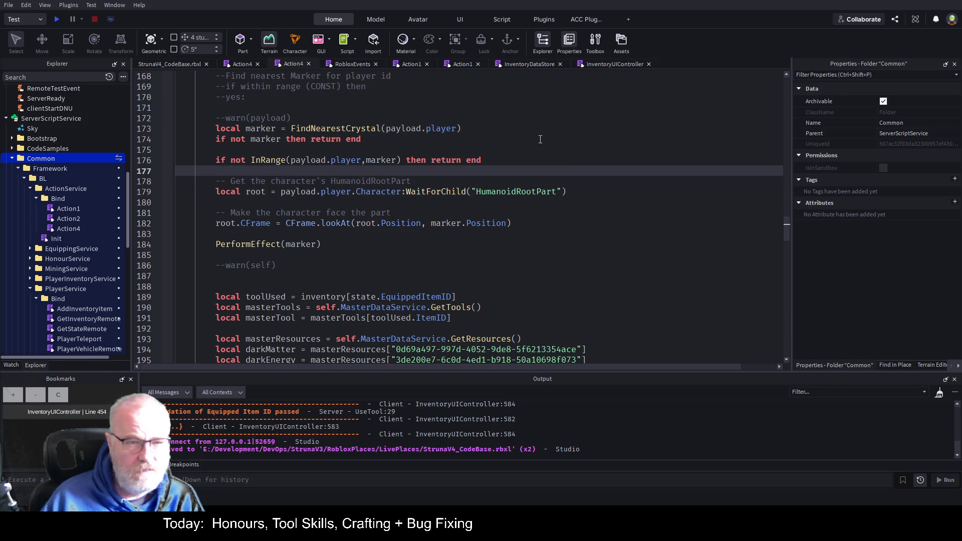
{"action": "key", "text": "Return"}
{"action": "key", "text": "Up"}
{"action": "type", "text": "faceTargetSmooth"}
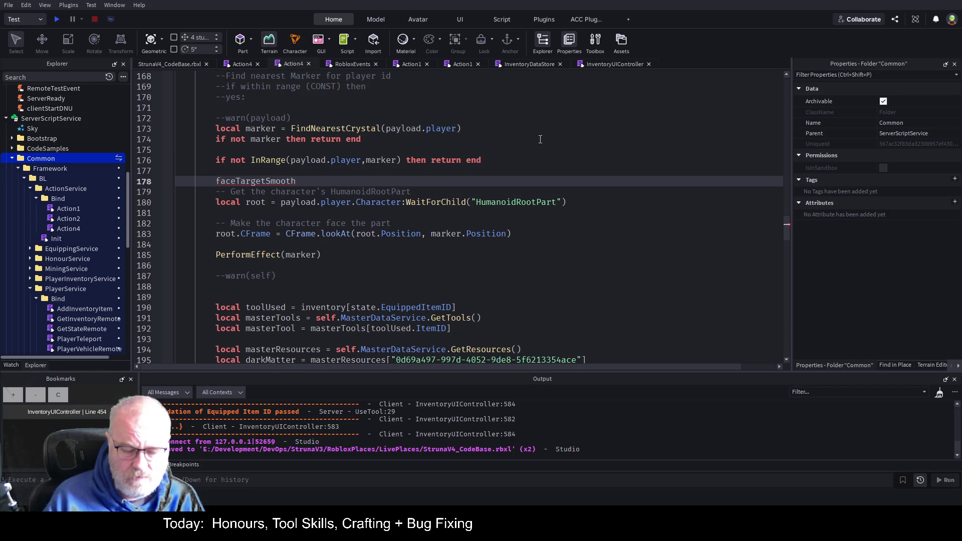
{"action": "type", "text": "(root,"}
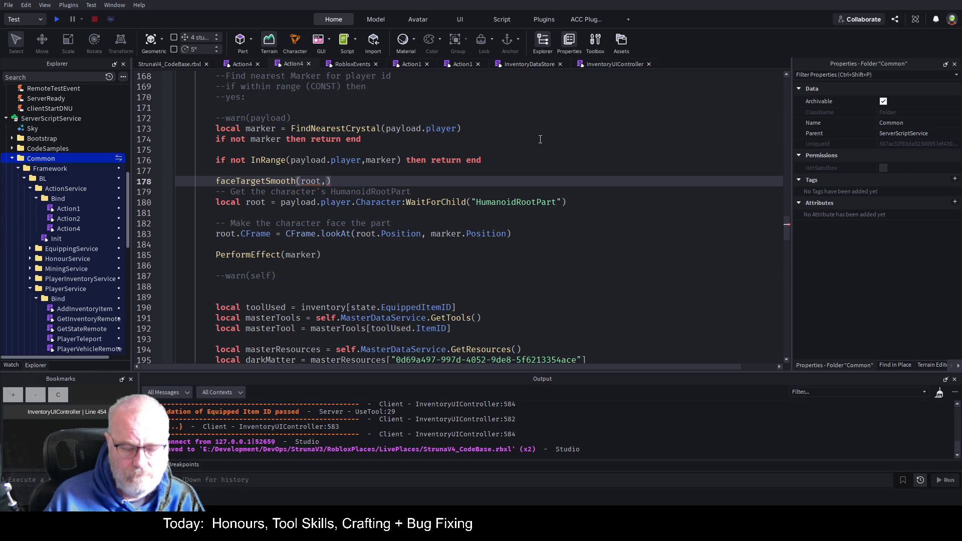
{"action": "type", "text": "marker"}
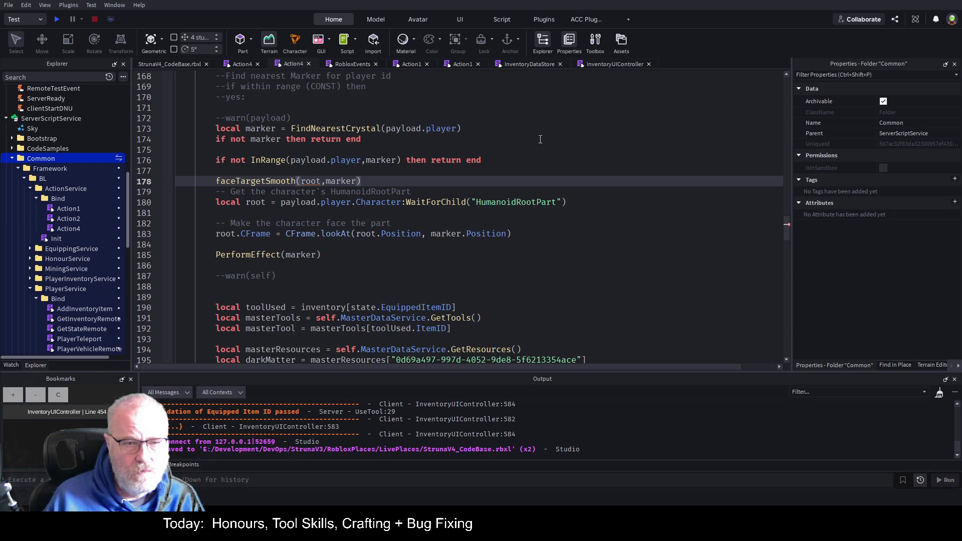
{"action": "key", "text": "Left"}
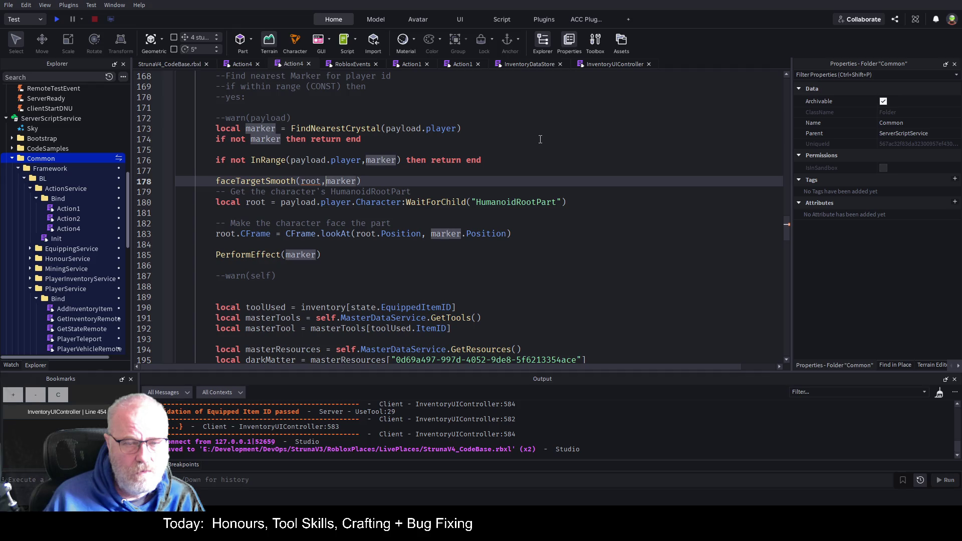
{"action": "key", "text": "Left"}
Move the local root line above the faceTargetSmooth call.
{"action": "key", "text": "Down"}
{"action": "key", "text": "Down"}
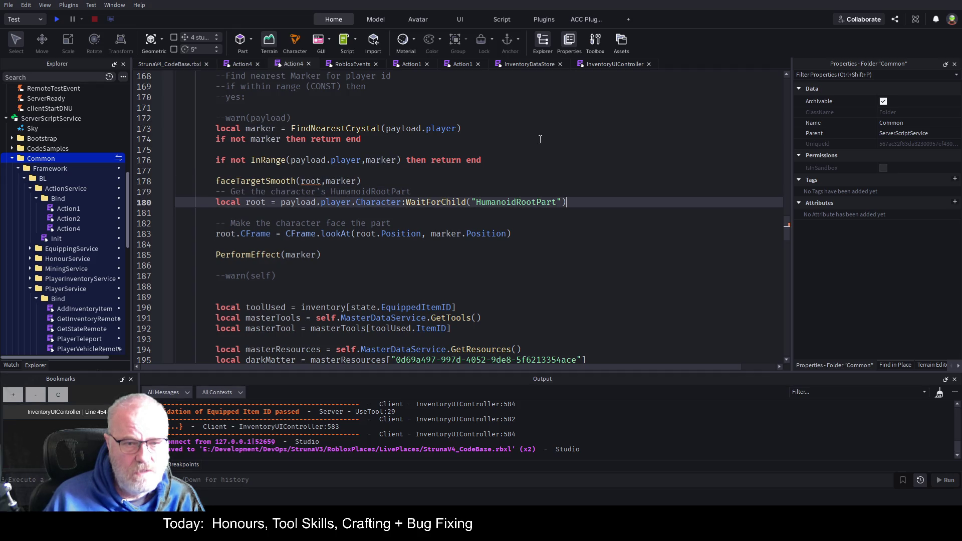
{"action": "key", "text": "End"}
{"action": "key", "text": "shift+Home"}
{"action": "key", "text": "ctrl+c"}
{"action": "key", "text": "BackSpace"}
{"action": "key", "text": "Up"}
{"action": "key", "text": "Up"}
{"action": "key", "text": "Return"}
{"action": "key", "text": "Up"}
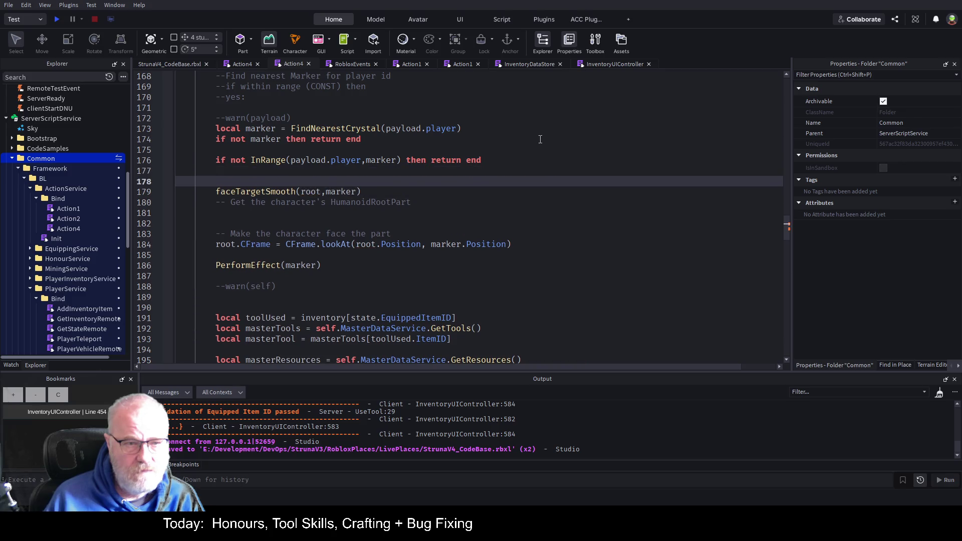
{"action": "key", "text": "ctrl+v"}
{"action": "key", "text": "Down"}
{"action": "key", "text": "Down"}
{"action": "key", "text": "Down"}
Comment out the old instant facing code on lines 180–184 and save.
{"action": "key", "text": "Up"}
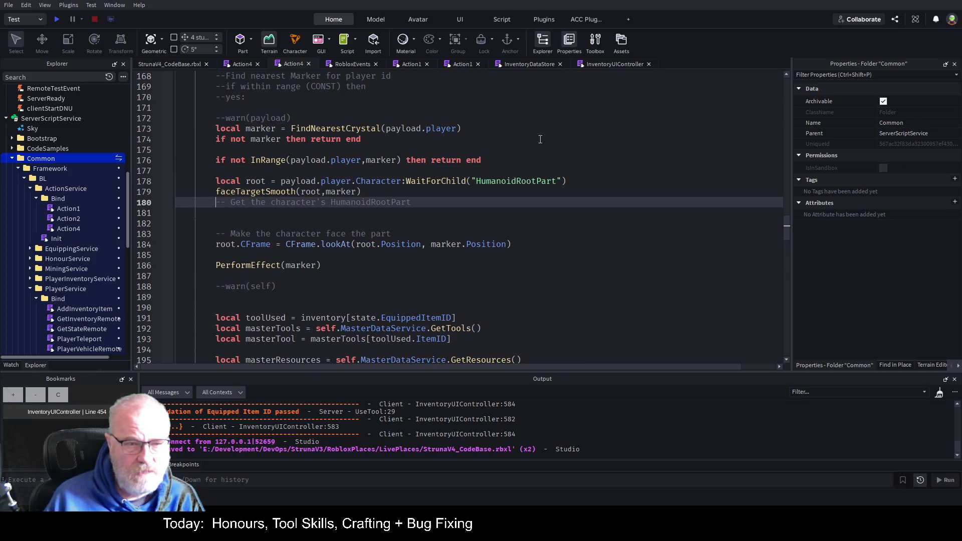
{"action": "key", "text": "shift+Down"}
{"action": "key", "text": "shift+Down"}
{"action": "key", "text": "shift+Down"}
{"action": "key", "text": "shift+End"}
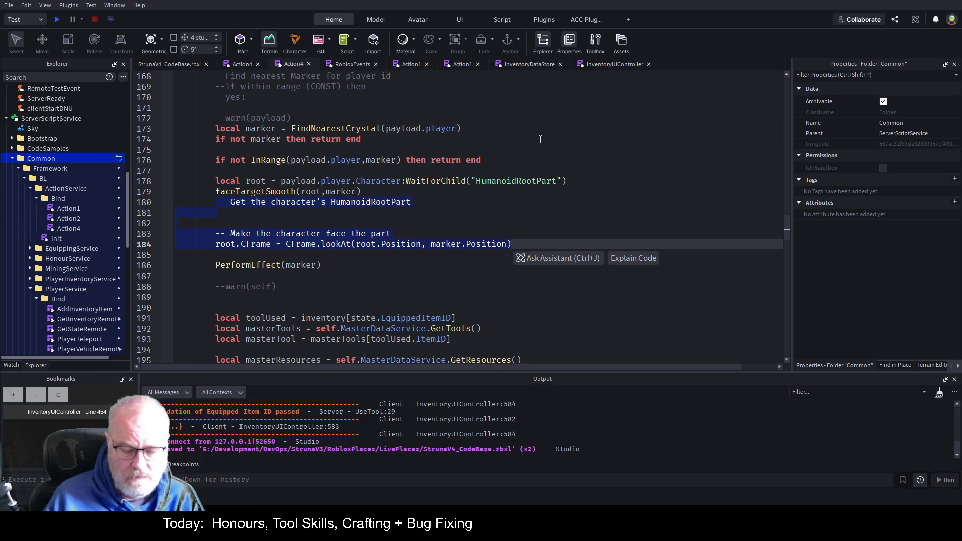
{"action": "key", "text": "ctrl+slash"}
{"action": "key", "text": "ctrl+s"}
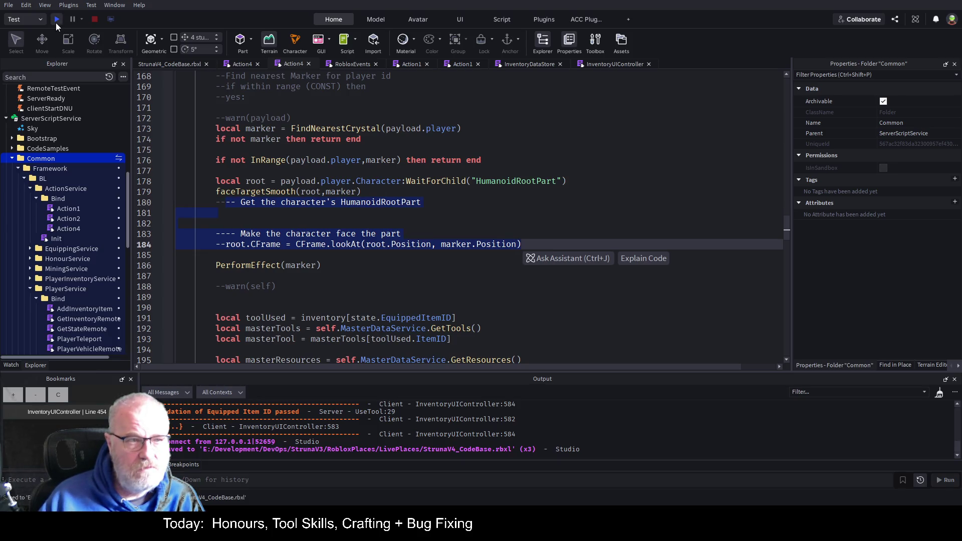
Start a play test and run the character past the tree to the yellow crystal.
{"action": "left_click", "coordinate": [56, 21]}
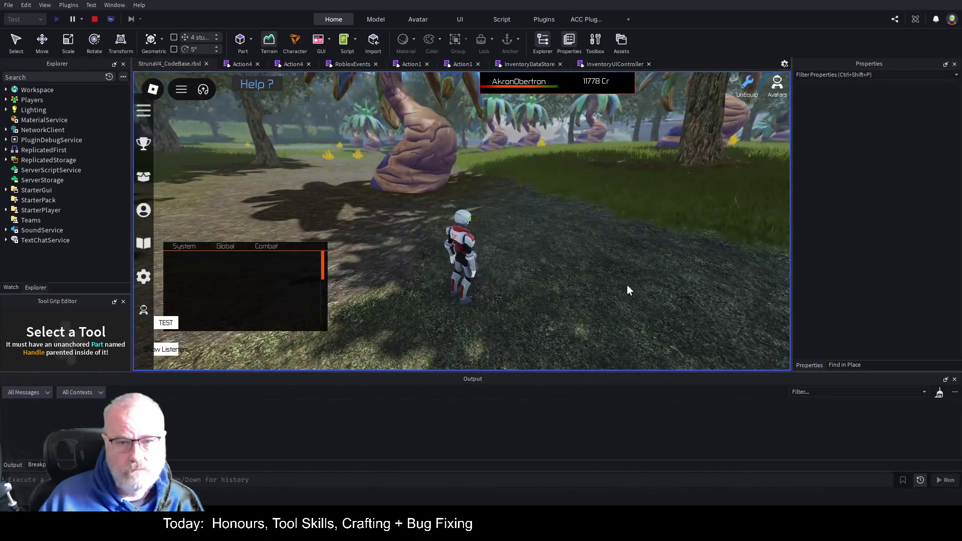
{"action": "key", "text": "w"}
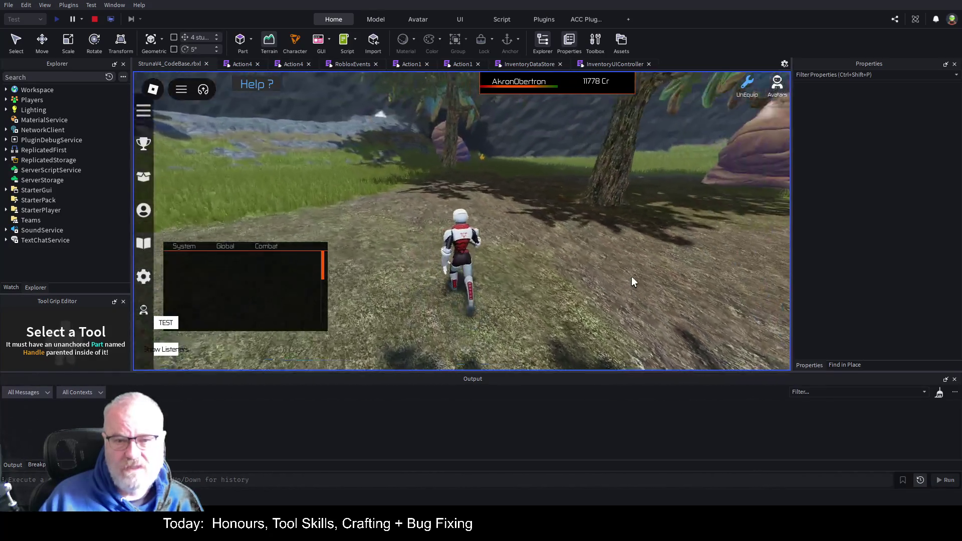
{"action": "key", "text": "w"}
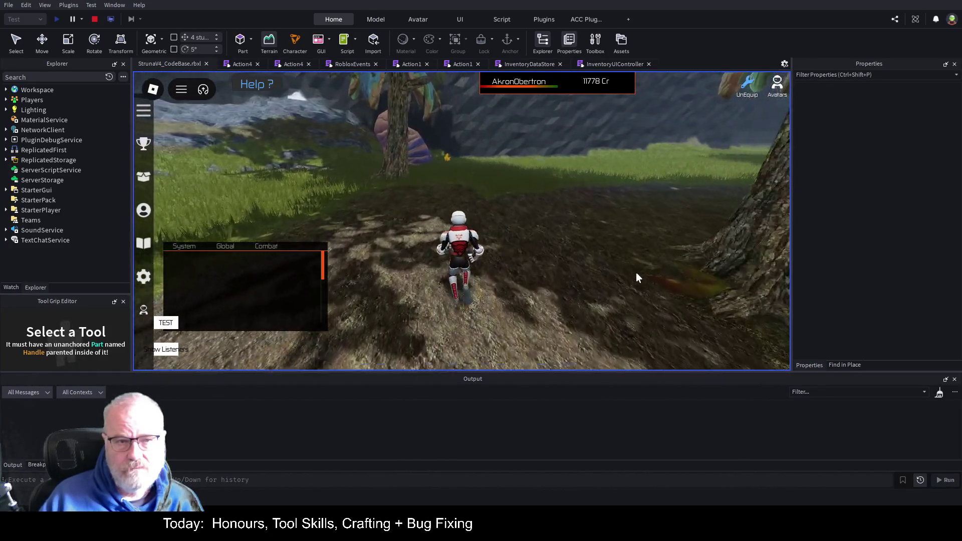
{"action": "key", "text": "w"}
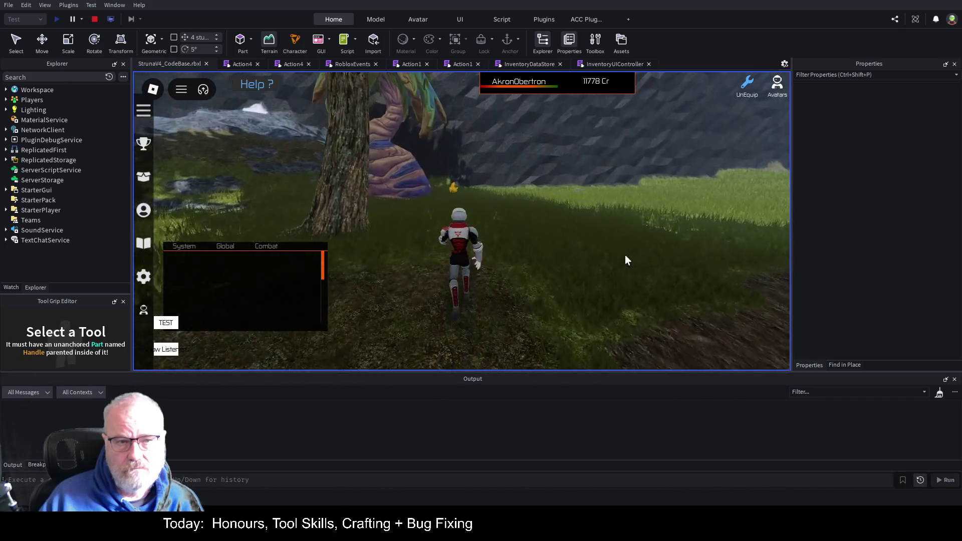
{"action": "key", "text": "w"}
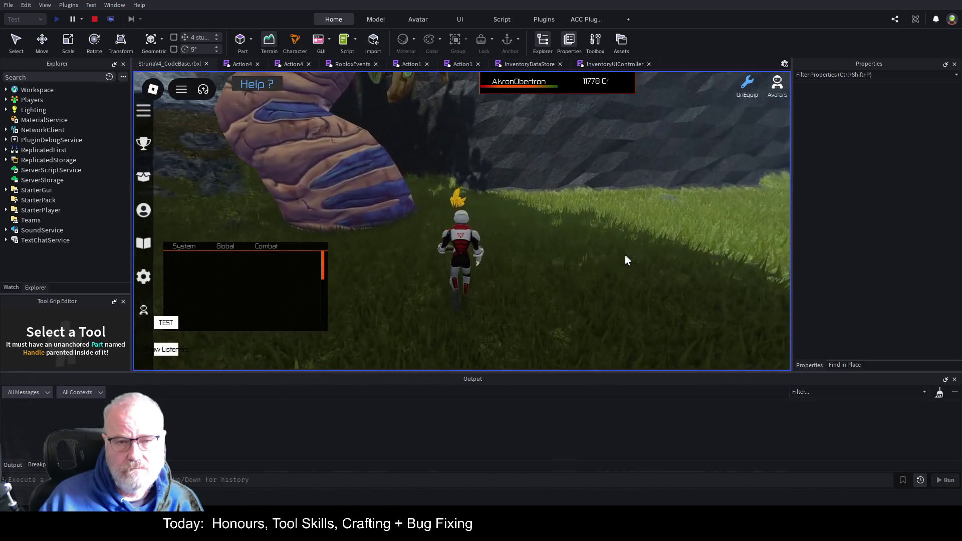
{"action": "key", "text": "w"}
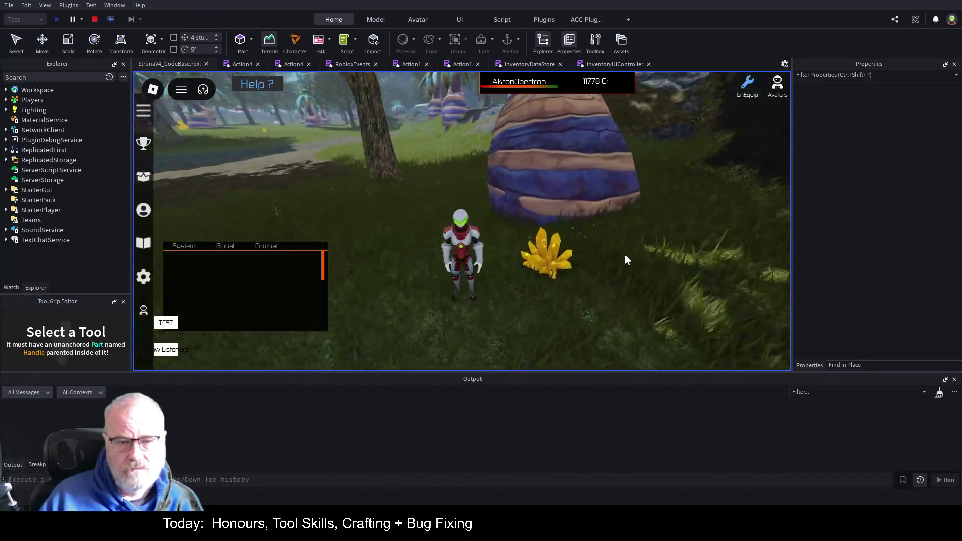
Equip DE001, fire it at the yellow crystal, and stop the test.
{"action": "key", "text": "i"}
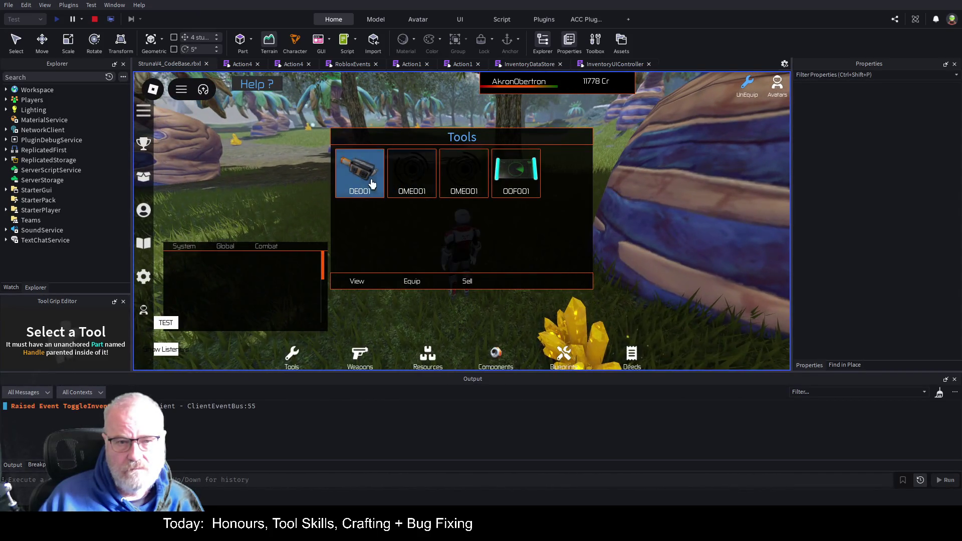
{"action": "left_click", "coordinate": [416, 292]}
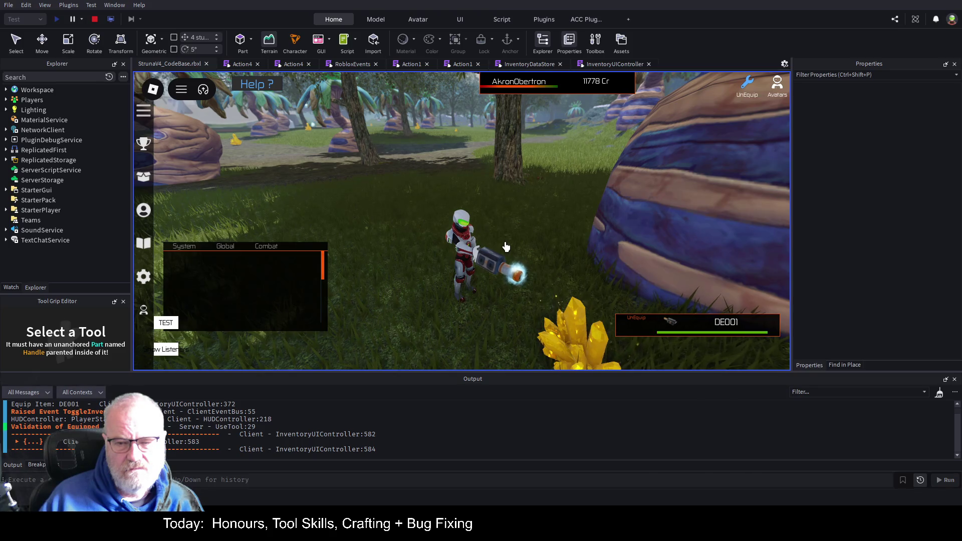
{"action": "key", "text": "s"}
{"action": "left_click", "coordinate": [505, 247]}
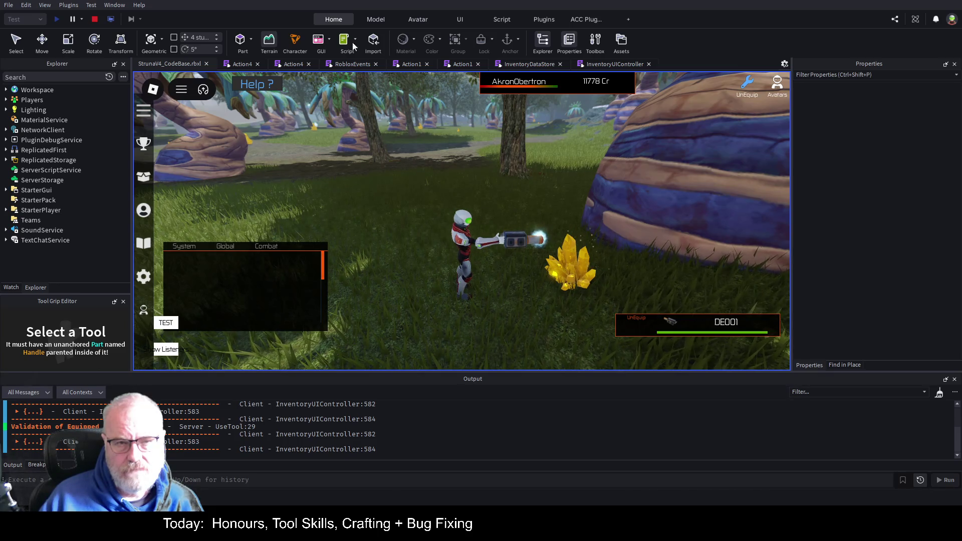
{"action": "left_click", "coordinate": [94, 19]}
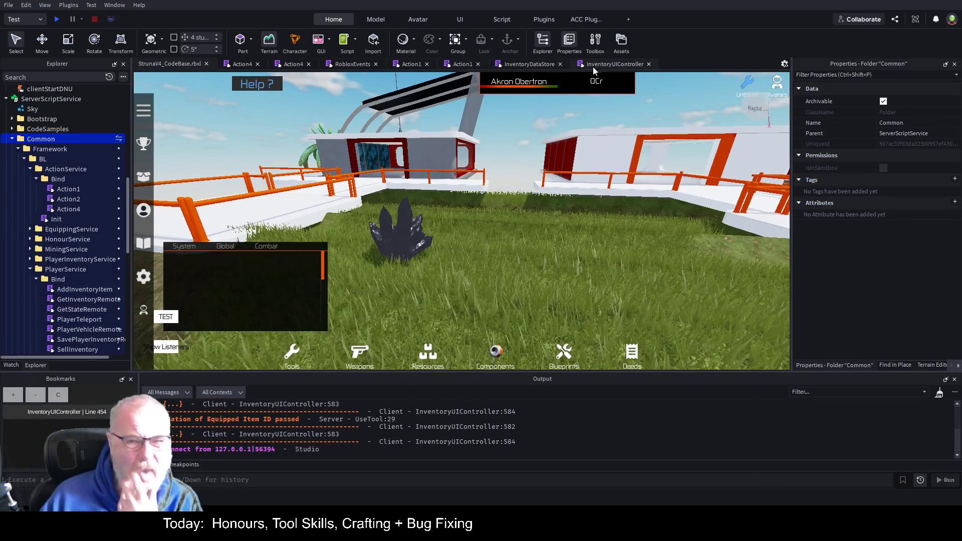
Pass 0.2 as an extra argument to the faceTargetSmooth call and save.
{"action": "left_click", "coordinate": [295, 64]}
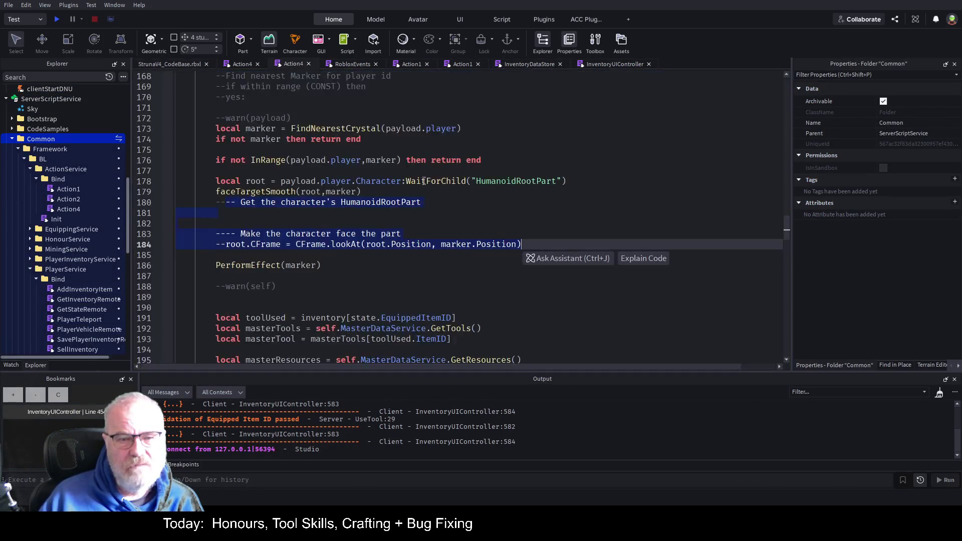
{"action": "left_click", "coordinate": [458, 209]}
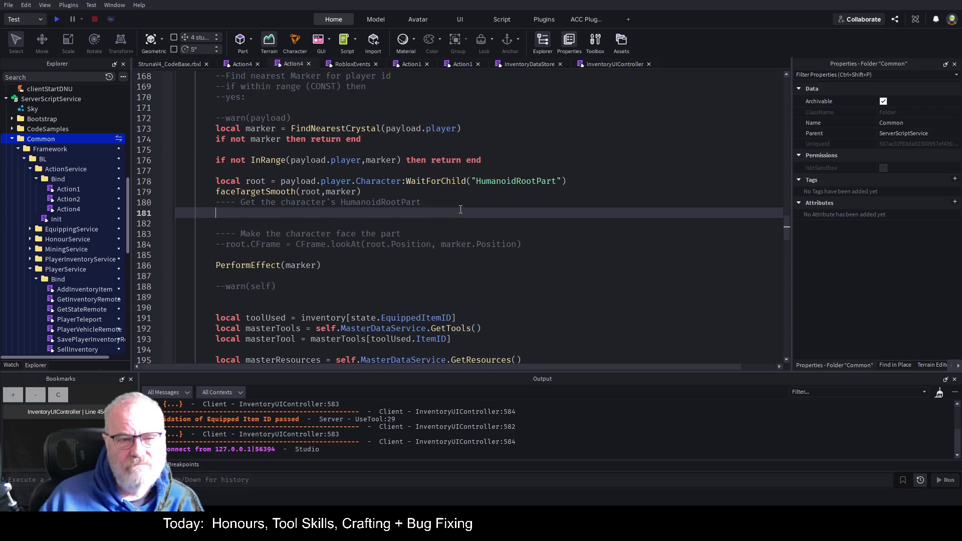
{"action": "left_click", "coordinate": [357, 191]}
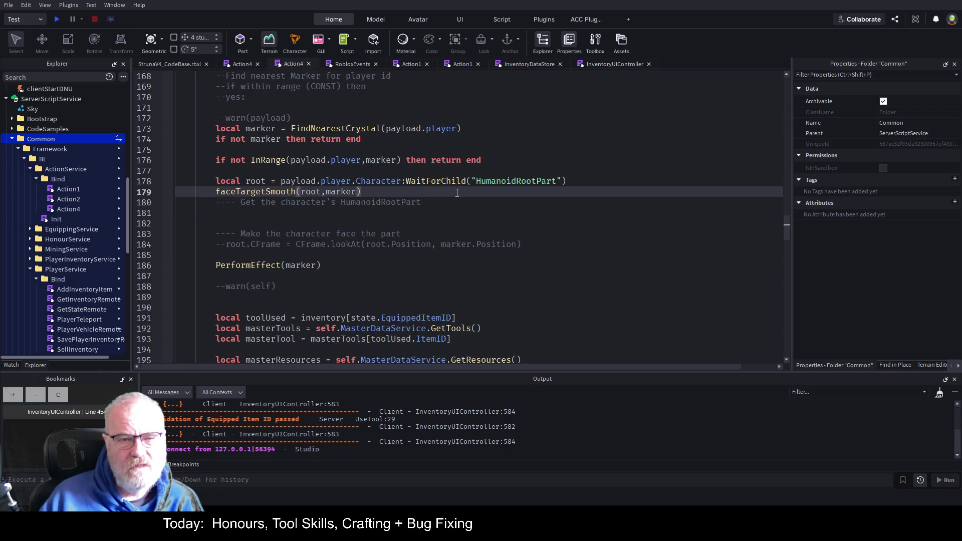
{"action": "type", "text": ","}
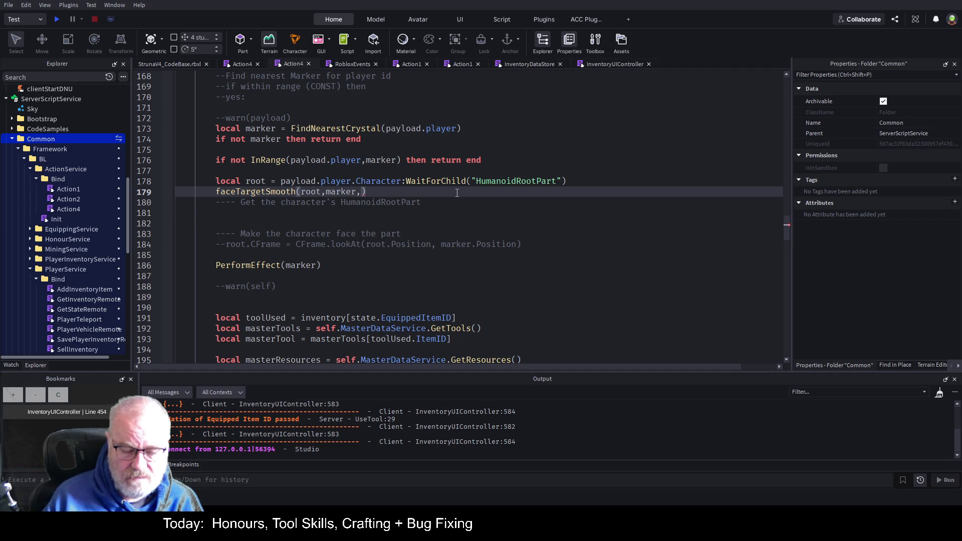
{"action": "type", "text": "0.2"}
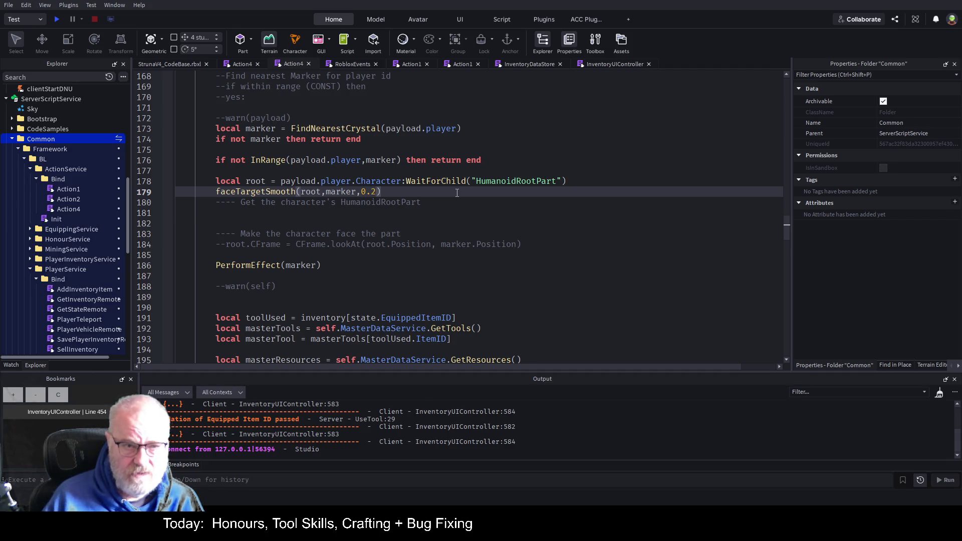
{"action": "key", "text": "ctrl+s"}
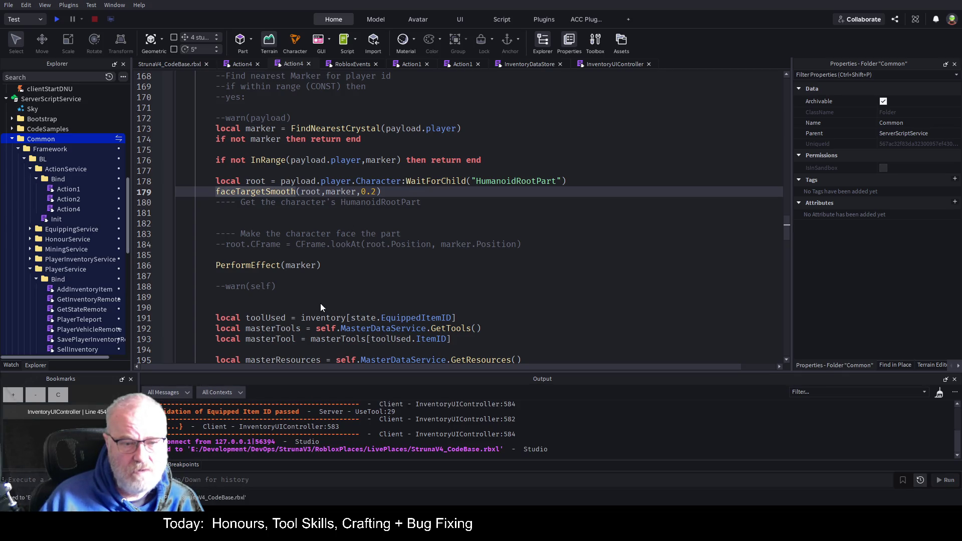
Add a speed parameter replacing TweenInfo's 0.4 duration, then start a new play test.
{"action": "key", "text": "F12"}
{"action": "left_click", "coordinate": [421, 212]}
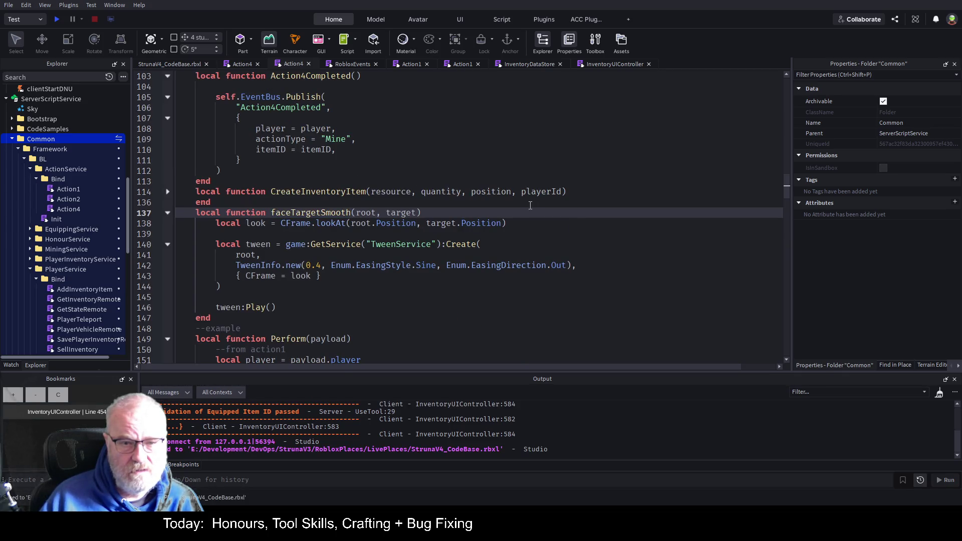
{"action": "type", "text": ","}
{"action": "type", "text": "spped"}
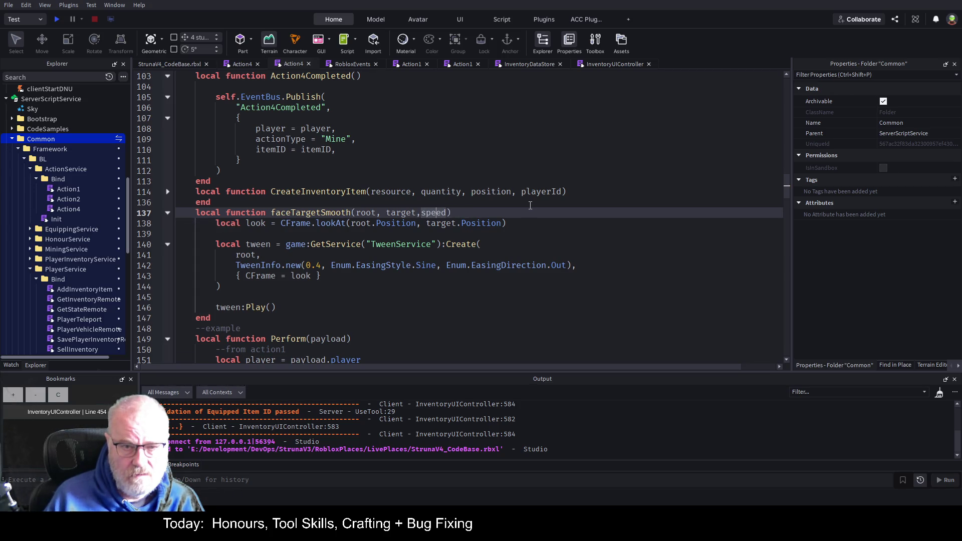
{"action": "key", "text": "Down"}
{"action": "key", "text": "Down"}
{"action": "key", "text": "Down"}
{"action": "key", "text": "ctrl+Left"}
{"action": "key", "text": "ctrl+Left"}
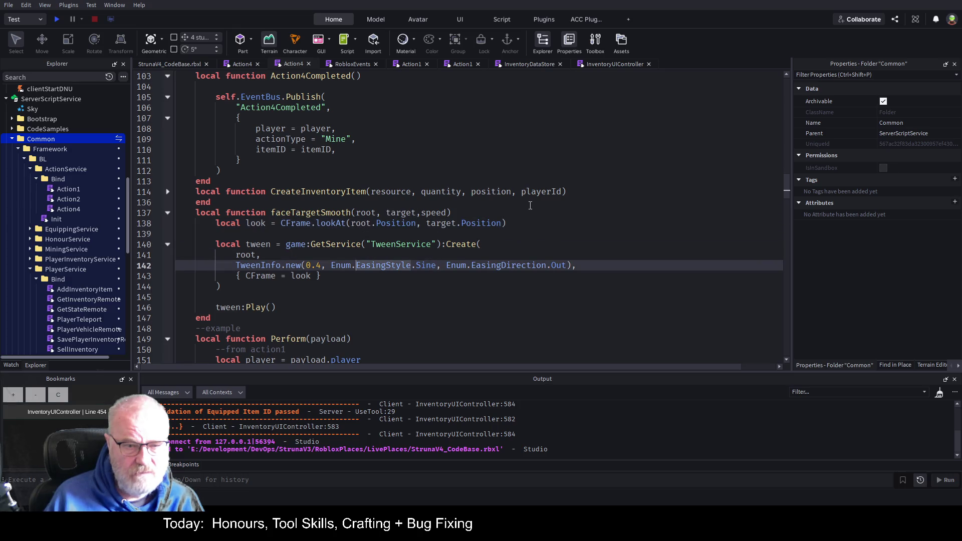
{"action": "key", "text": "BackSpace"}
{"action": "key", "text": "BackSpace"}
{"action": "key", "text": "BackSpace"}
{"action": "type", "text": "spee"}
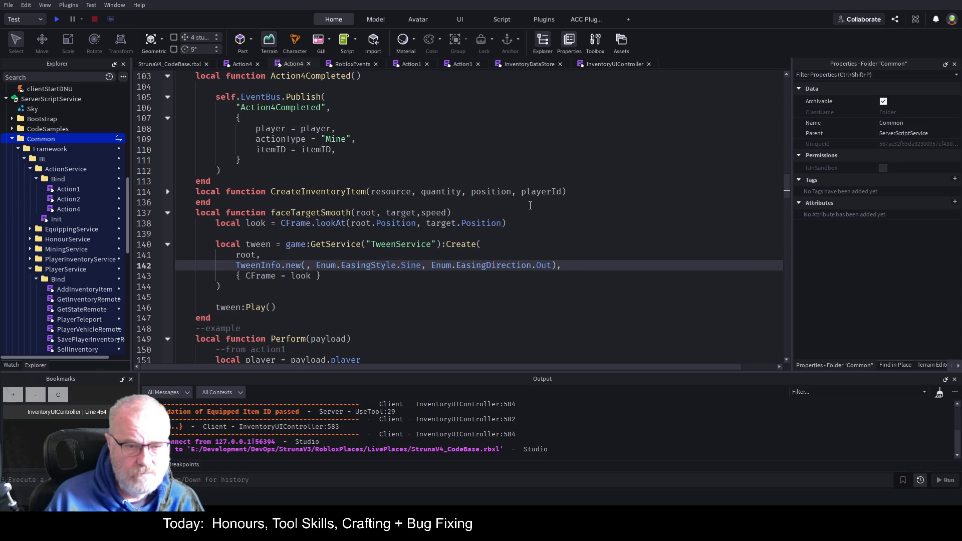
{"action": "type", "text": "d"}
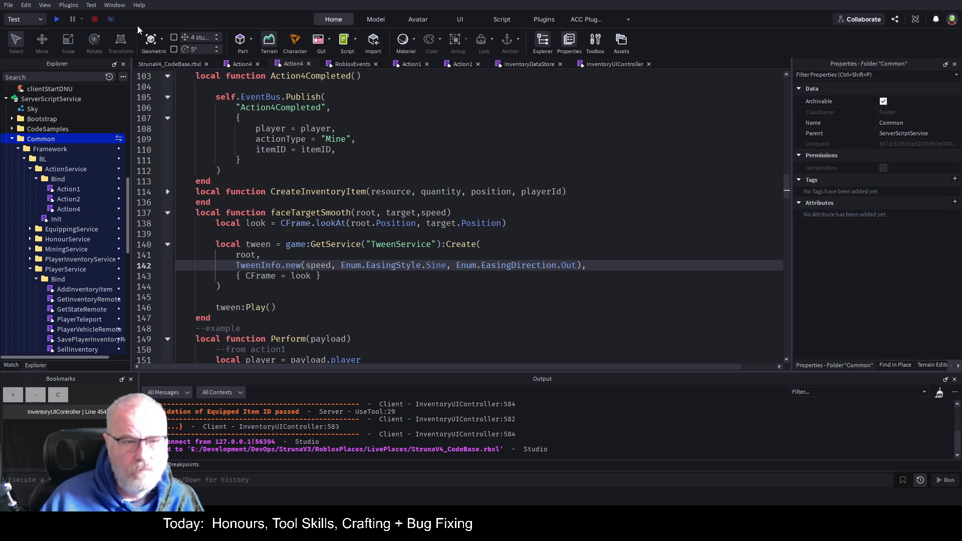
{"action": "left_click", "coordinate": [56, 19]}
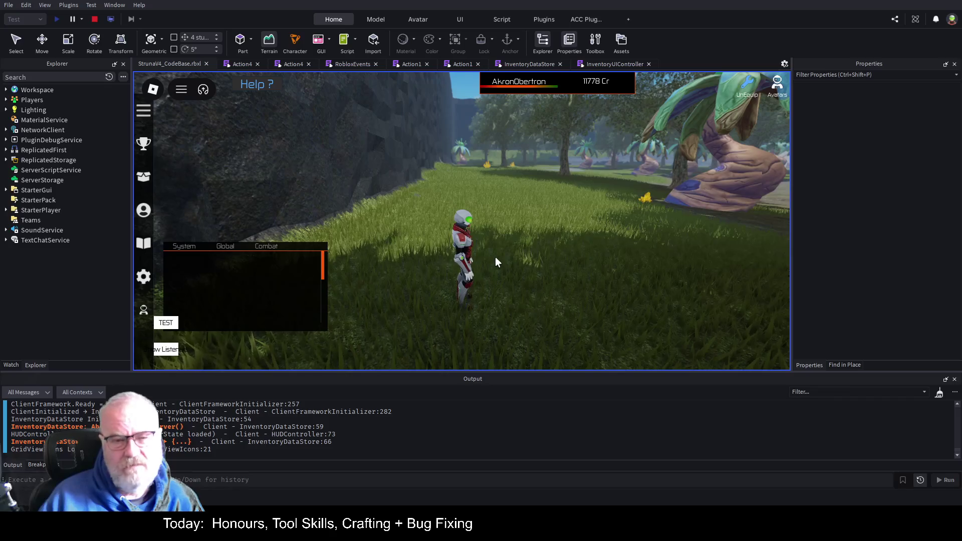
Equip DE001 from the Tools inventory and fire a beam at the yellow crystal.
{"action": "key", "text": "Right"}
{"action": "key", "text": "Right"}
{"action": "key", "text": "Right"}
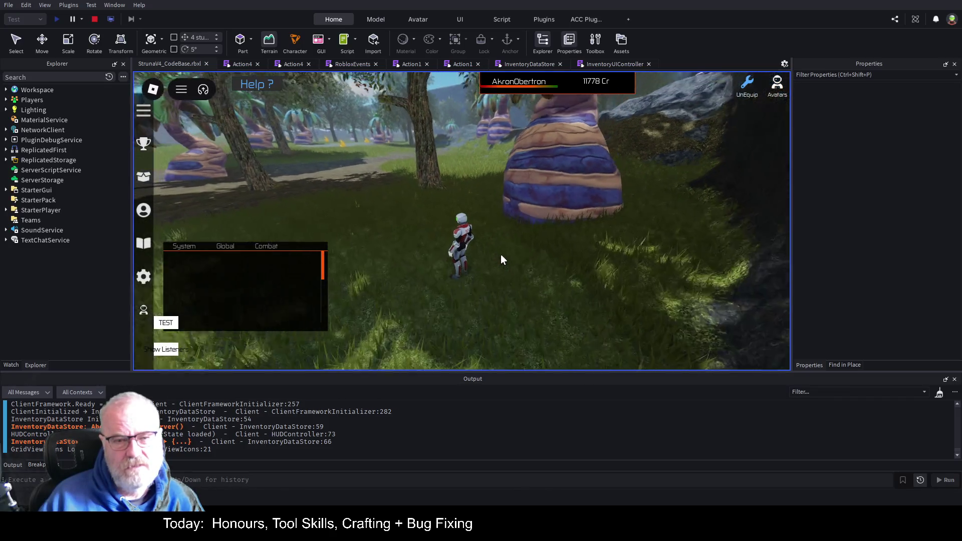
{"action": "key", "text": "Right"}
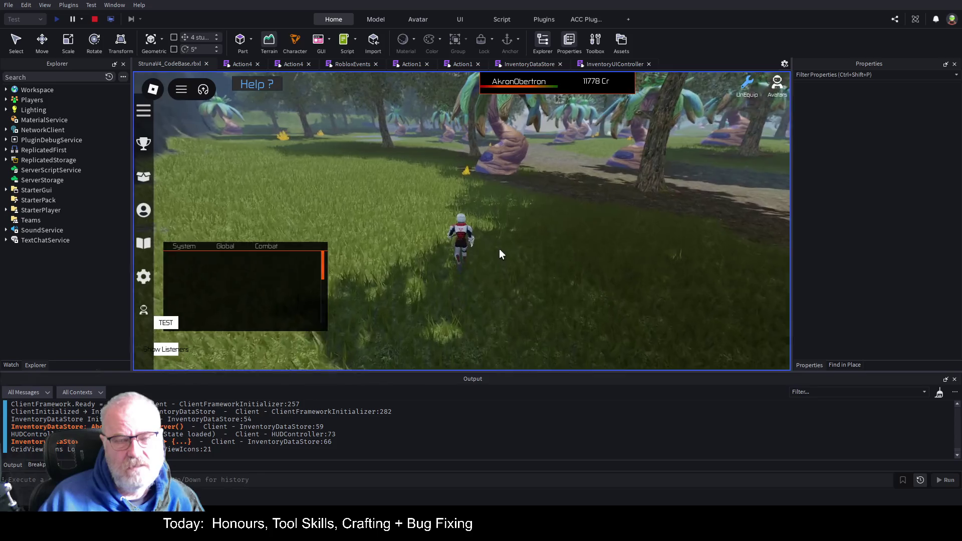
{"action": "key", "text": "i"}
{"action": "left_click", "coordinate": [360, 173]}
{"action": "left_click", "coordinate": [412, 279]}
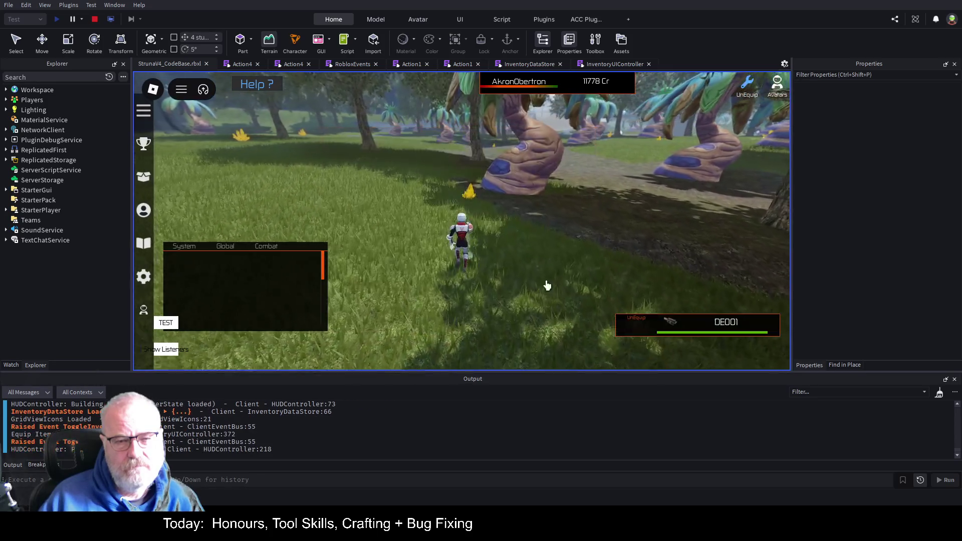
{"action": "key", "text": "w"}
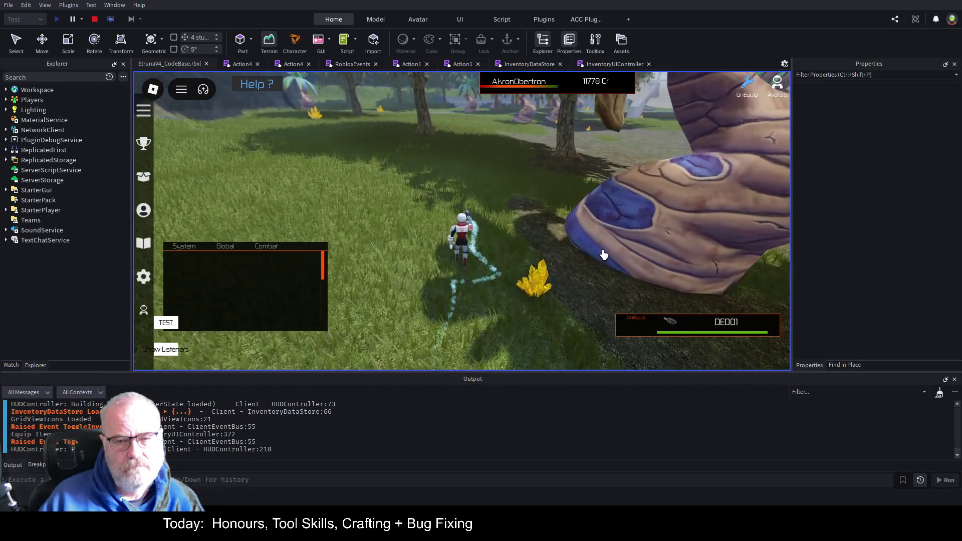
{"action": "left_click", "coordinate": [603, 255]}
{"action": "scroll", "coordinate": [596, 253], "scroll_direction": "up", "scroll_amount": 3}
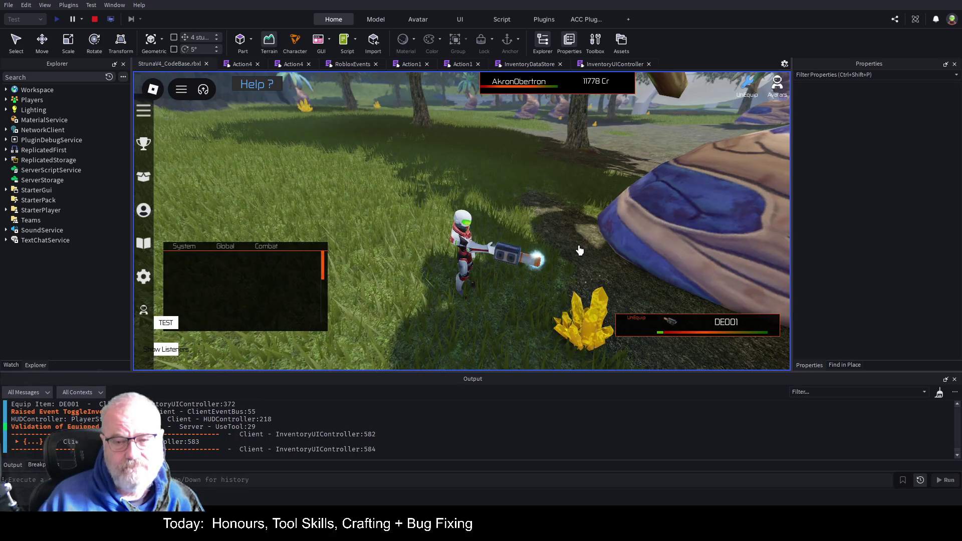
{"action": "key", "text": "s"}
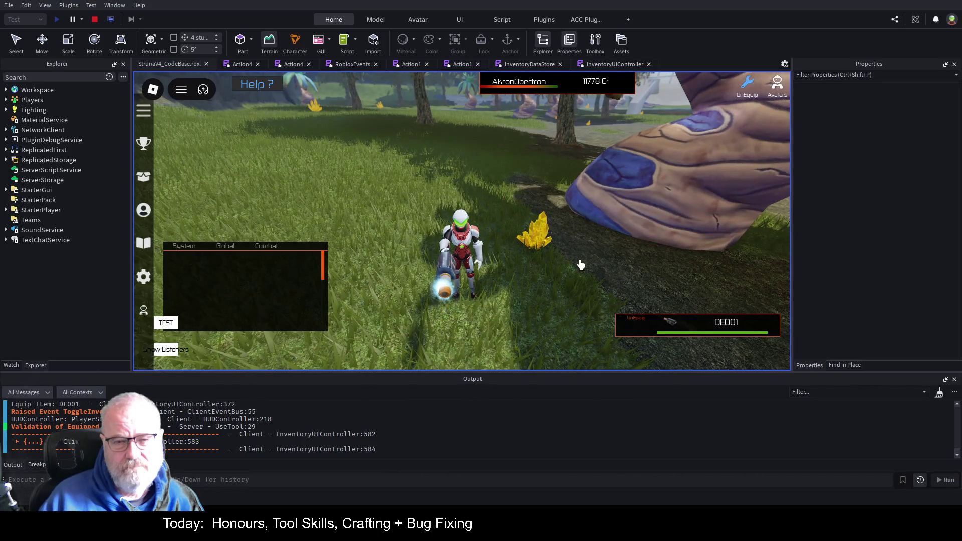
{"action": "left_click", "coordinate": [580, 265]}
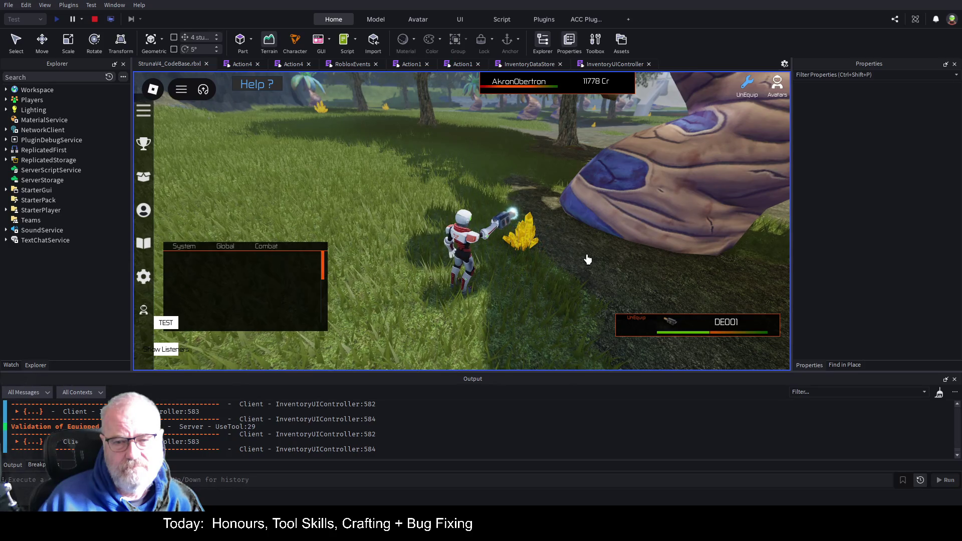
Fire DE001 at the crystal again from other camera angles to check the smooth turn.
{"action": "key", "text": "Left"}
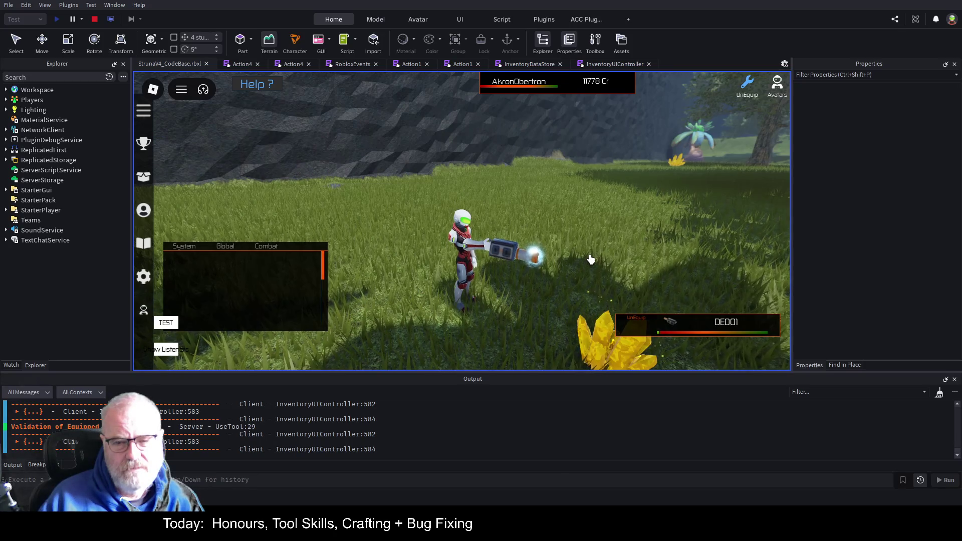
{"action": "key", "text": "Right"}
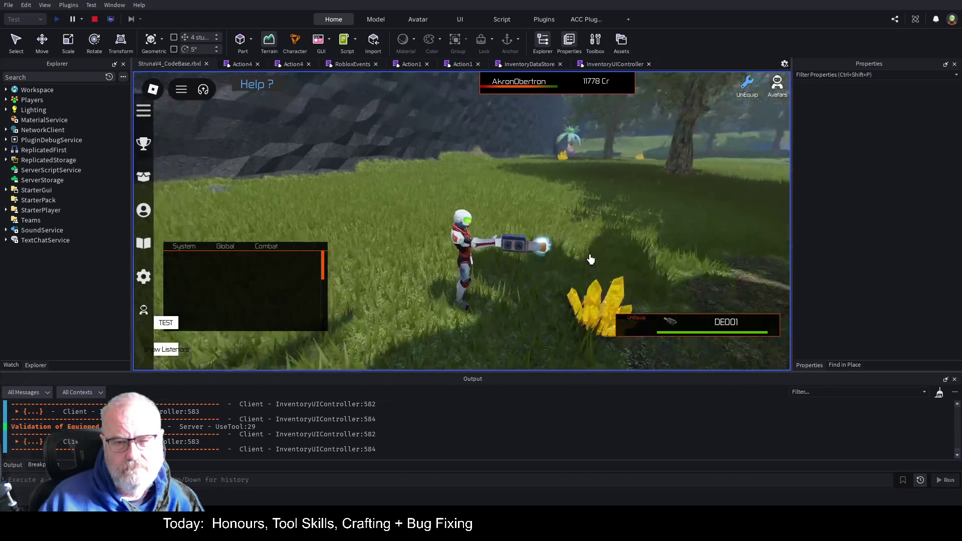
{"action": "key", "text": "Right"}
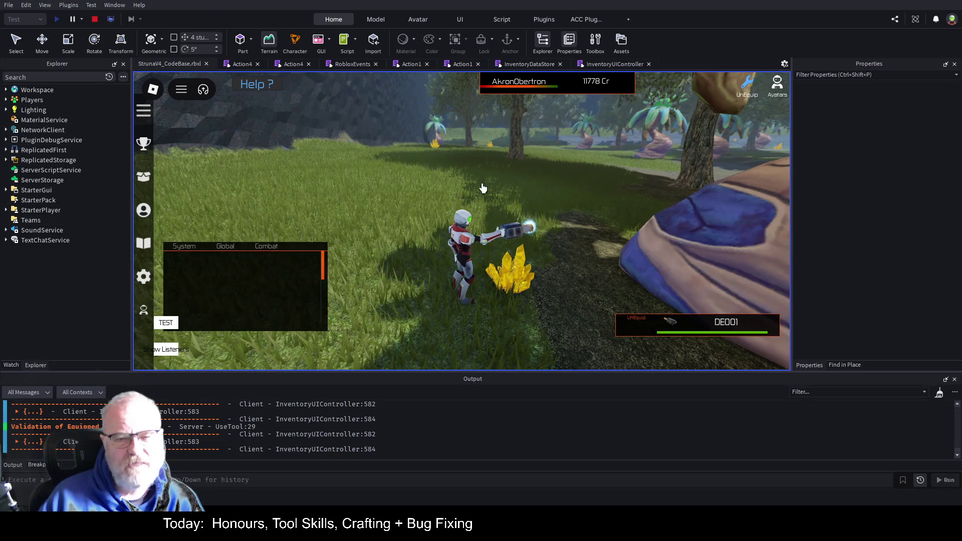
{"action": "left_click", "coordinate": [575, 207]}
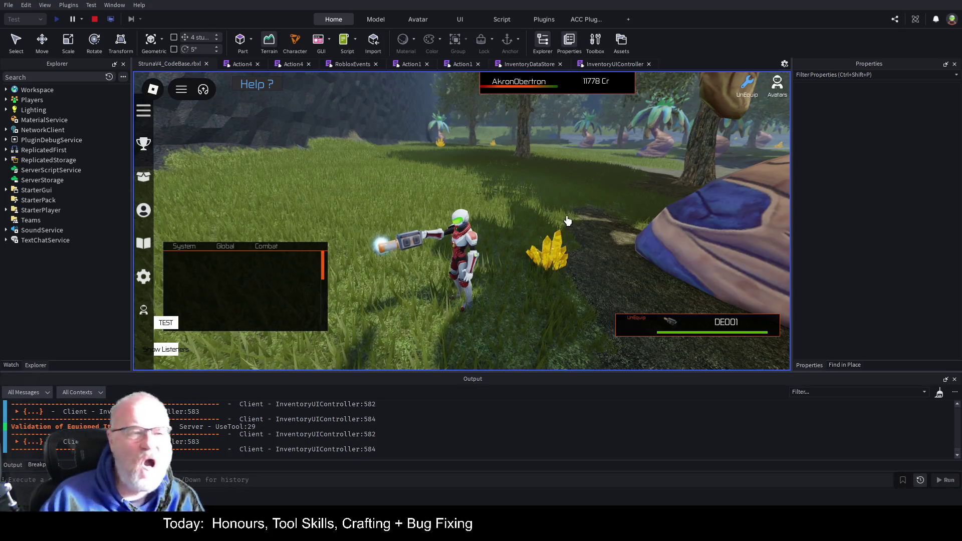
{"action": "left_click", "coordinate": [537, 252]}
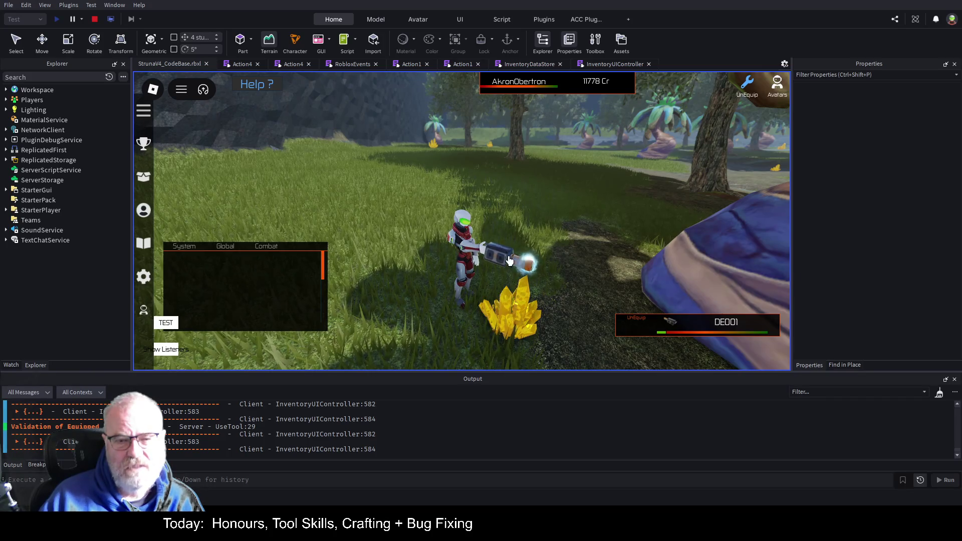
{"action": "key", "text": "a"}
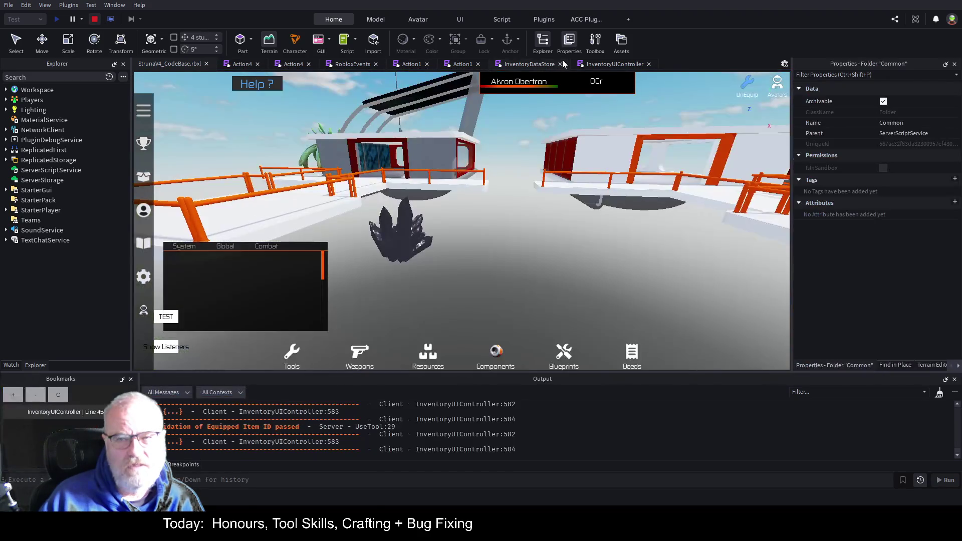
{"action": "key", "text": "shift+F5"}
{"action": "left_click", "coordinate": [287, 65]}
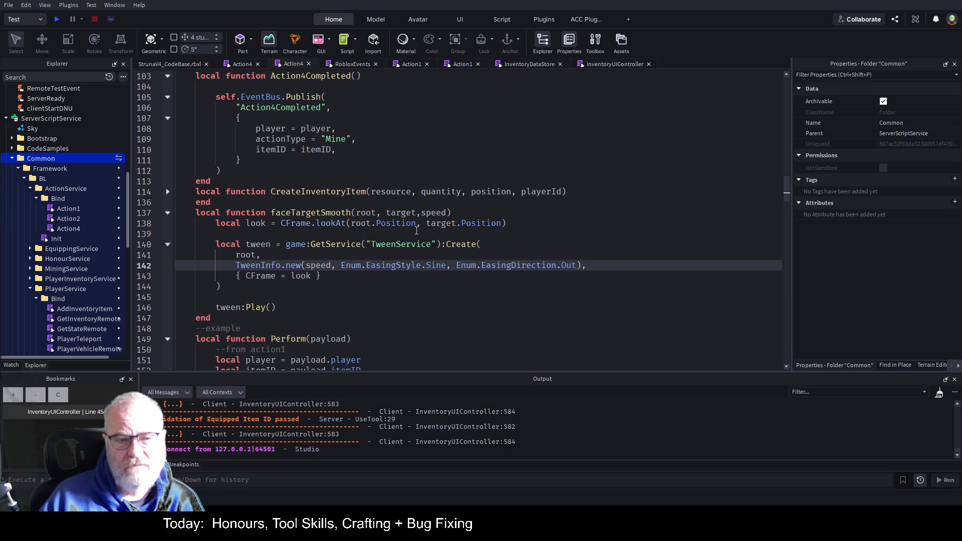
{"action": "scroll", "coordinate": [406, 240], "scroll_direction": "down", "scroll_amount": 4}
{"action": "scroll", "coordinate": [398, 250], "scroll_direction": "up", "scroll_amount": 3}
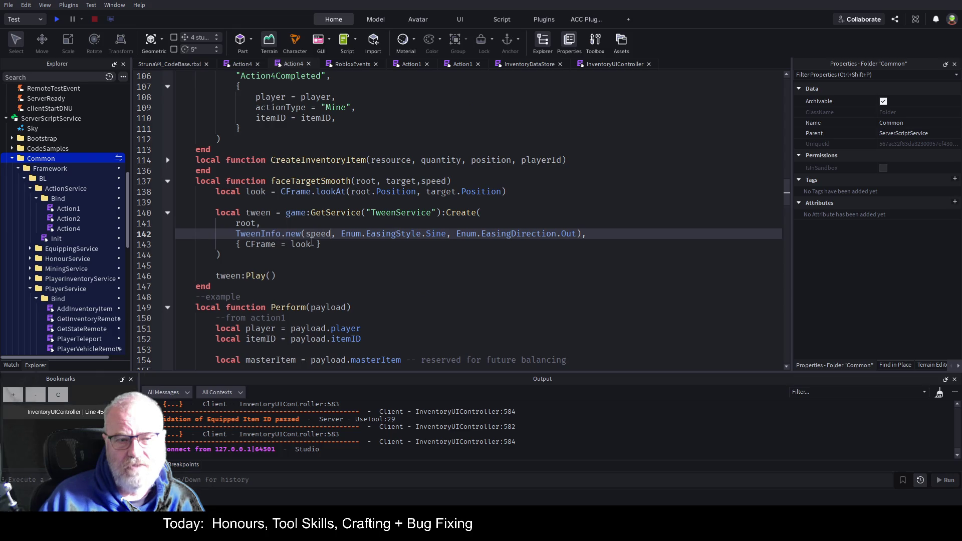
{"action": "scroll", "coordinate": [417, 264], "scroll_direction": "down", "scroll_amount": 5}
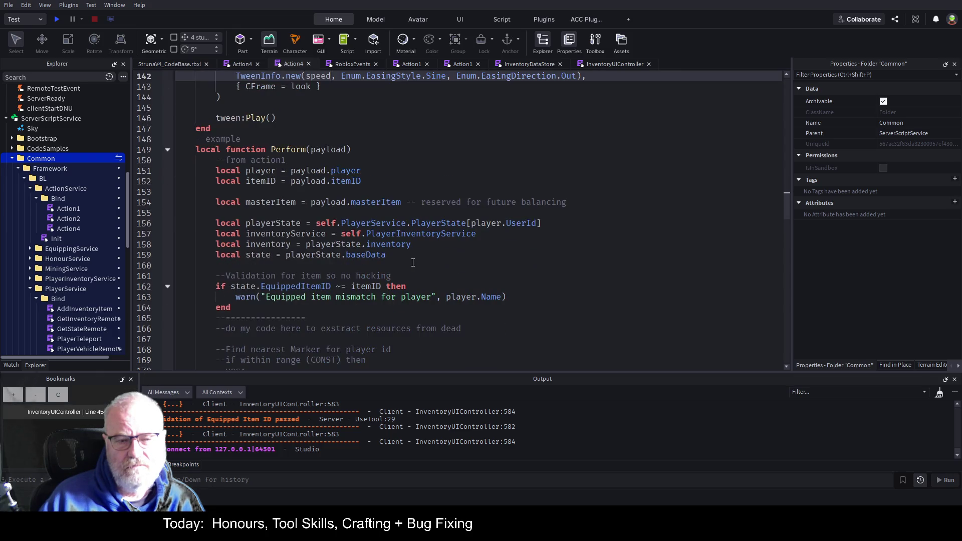
{"action": "scroll", "coordinate": [412, 262], "scroll_direction": "up", "scroll_amount": 5}
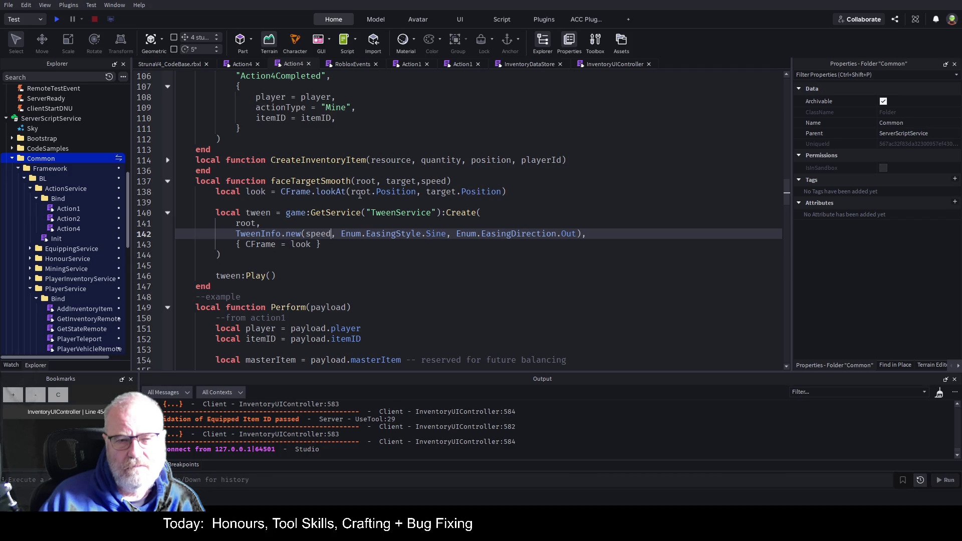
Wrap the lookAt target in Vector3.new starting with target.Position.X.
{"action": "left_click", "coordinate": [500, 192]}
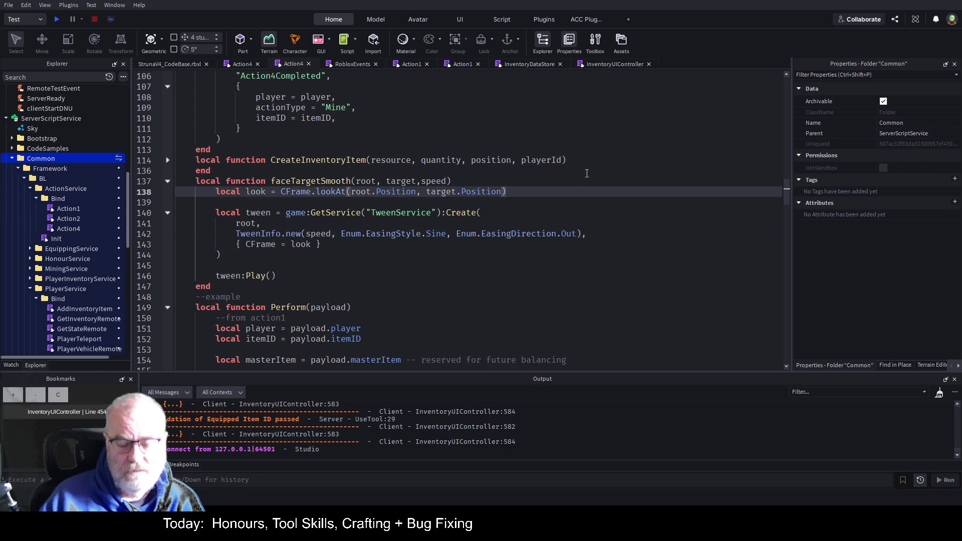
{"action": "key", "text": "ctrl+Left"}
{"action": "key", "text": "ctrl+Left"}
{"action": "key", "text": "ctrl+Left"}
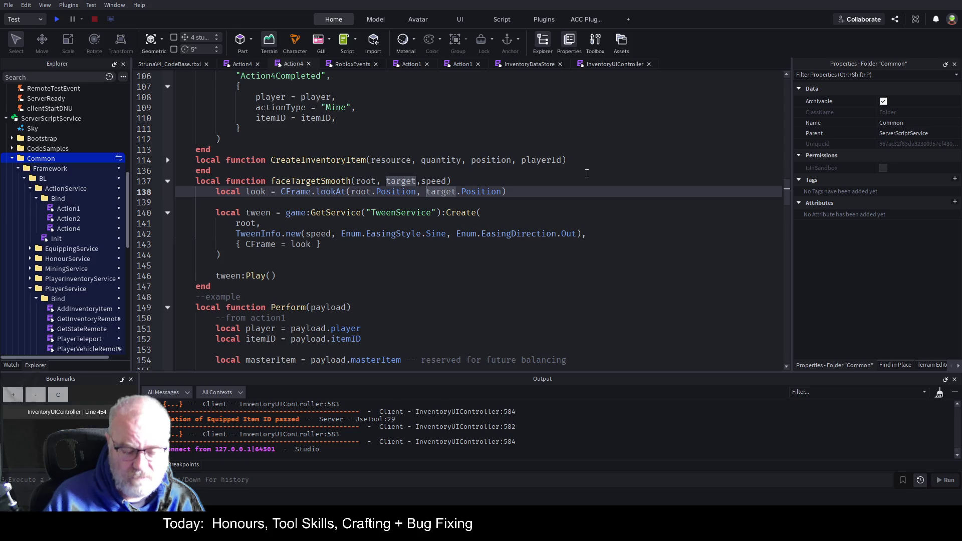
{"action": "type", "text": "vector"}
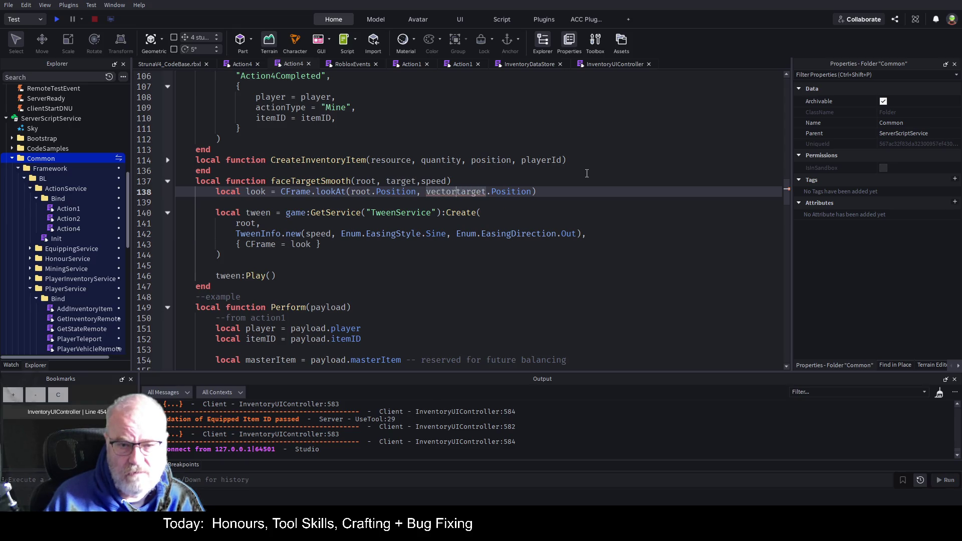
{"action": "key", "text": "Tab"}
{"action": "type", "text": ".new("}
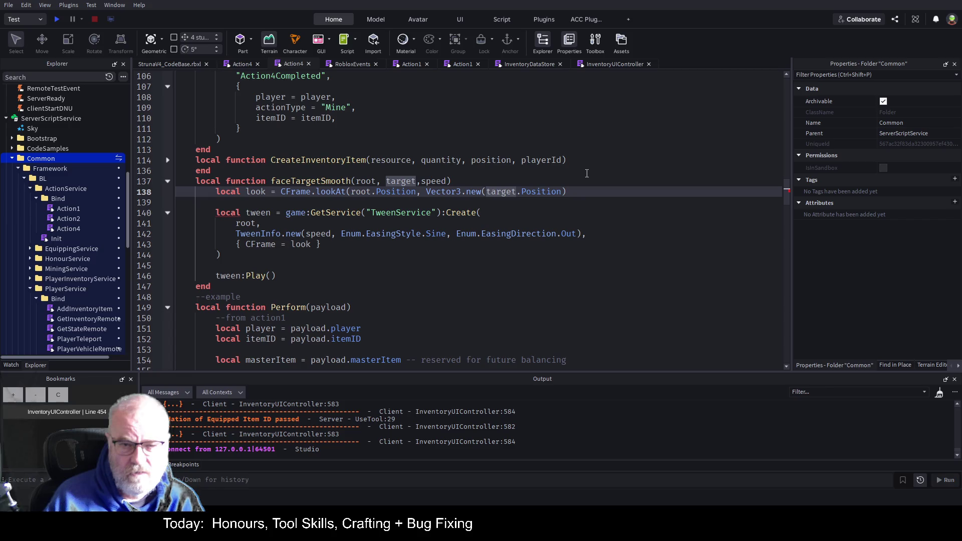
{"action": "key", "text": "ctrl+Right"}
{"action": "key", "text": "ctrl+Right"}
{"action": "key", "text": "ctrl+Right"}
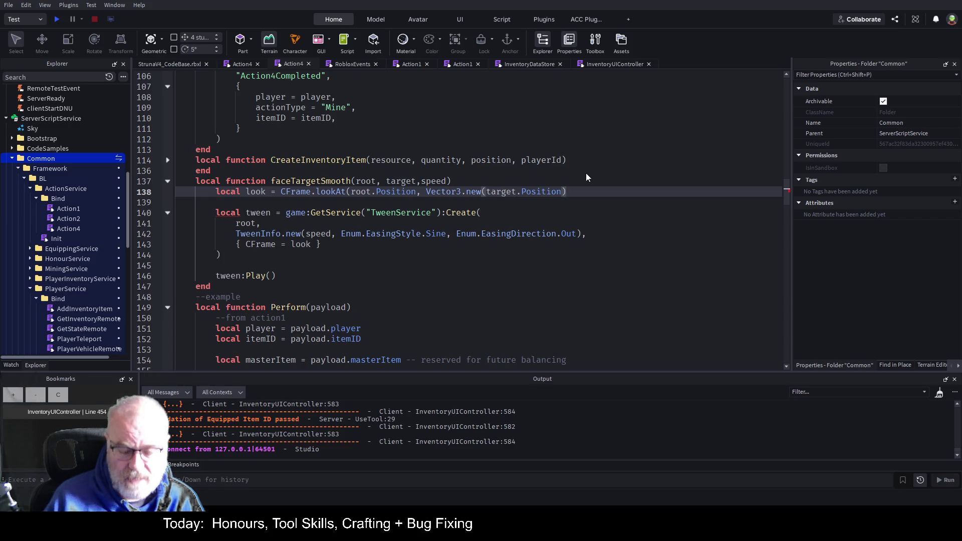
{"action": "type", "text": ".x"}
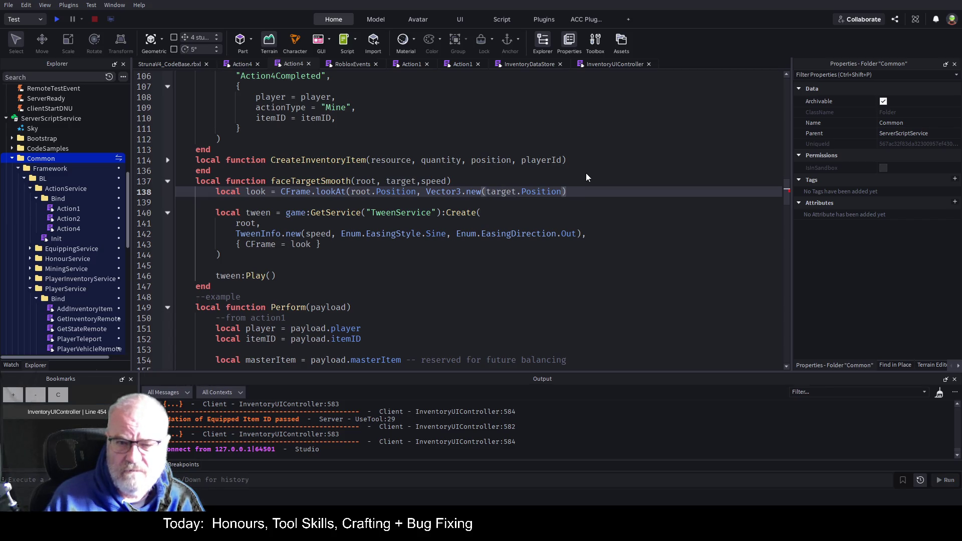
{"action": "type", "text": ".X"}
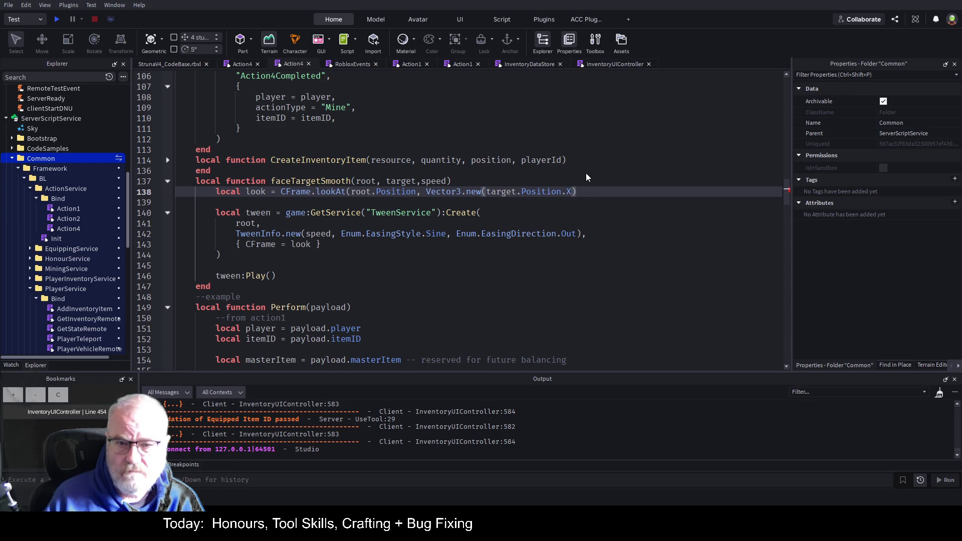
{"action": "type", "text": ","}
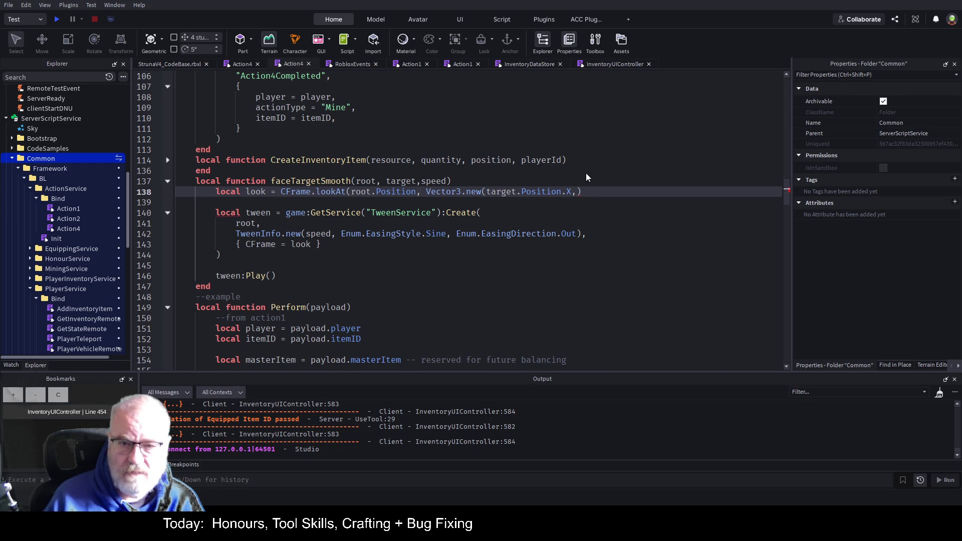
{"action": "key", "text": "shift+Left"}
{"action": "key", "text": "shift+Left"}
{"action": "key", "text": "shift+Left"}
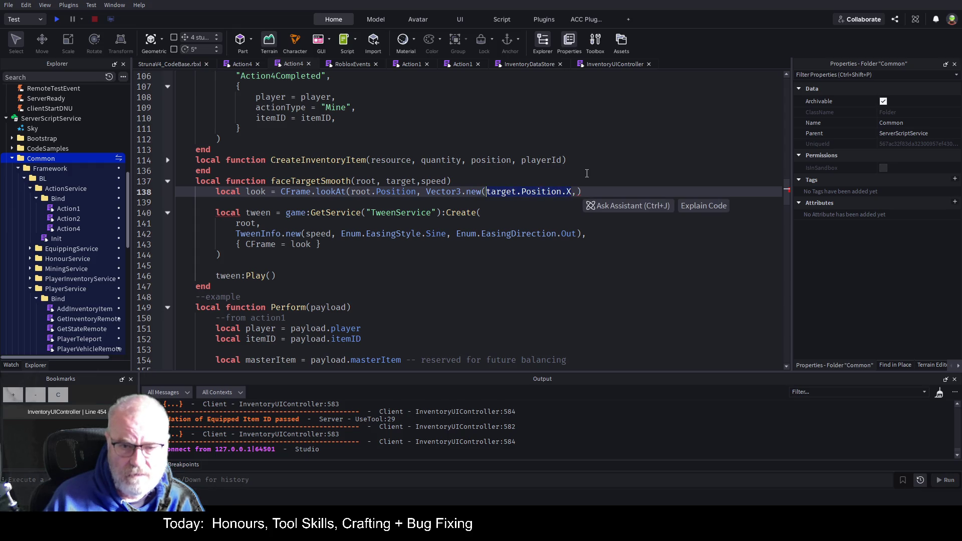
{"action": "key", "text": "ctrl+c"}
Add the target.Position.Y+yOffSet and target.Position.Z components to the Vector3.
{"action": "key", "text": "Right"}
{"action": "key", "text": "Right"}
{"action": "key", "text": "ctrl+v"}
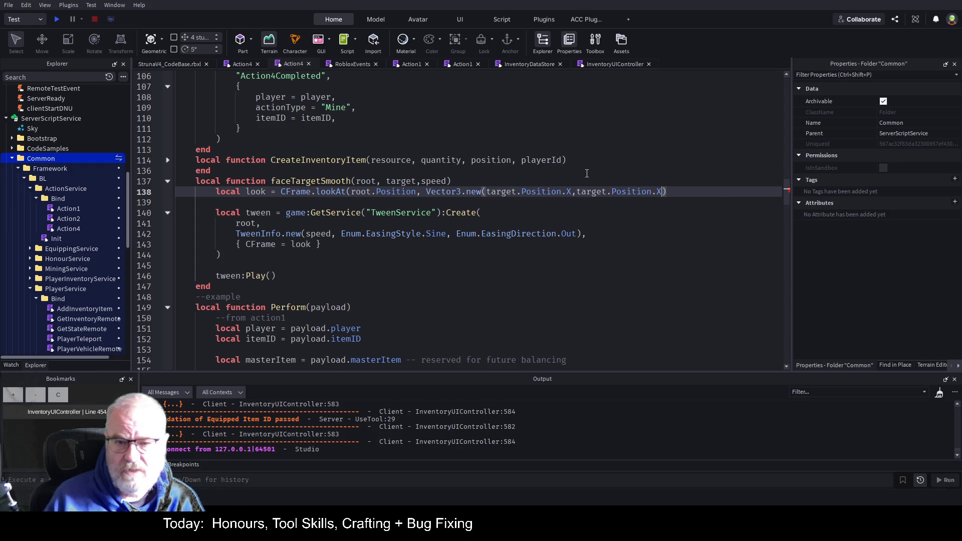
{"action": "type", "text": ","}
{"action": "key", "text": "ctrl+v"}
{"action": "key", "text": "BackSpace"}
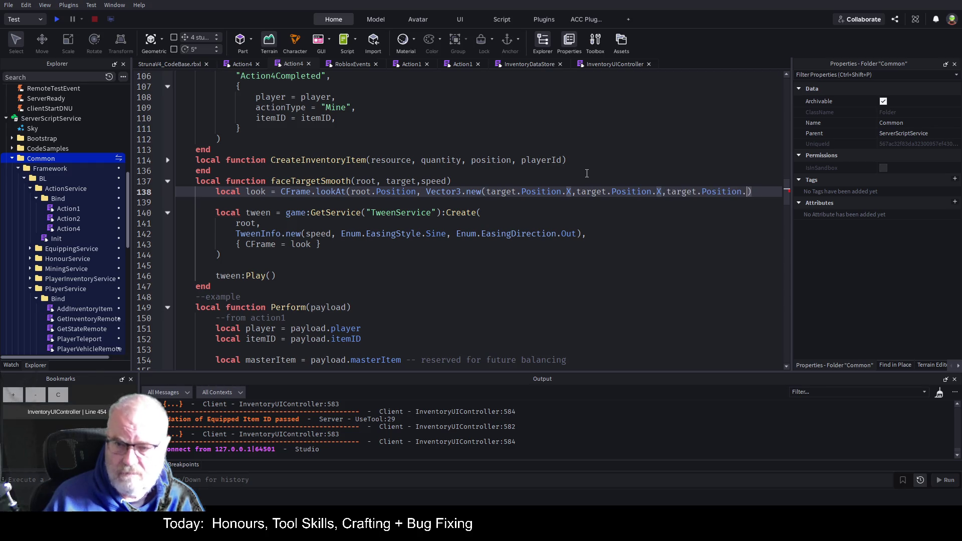
{"action": "type", "text": "Z"}
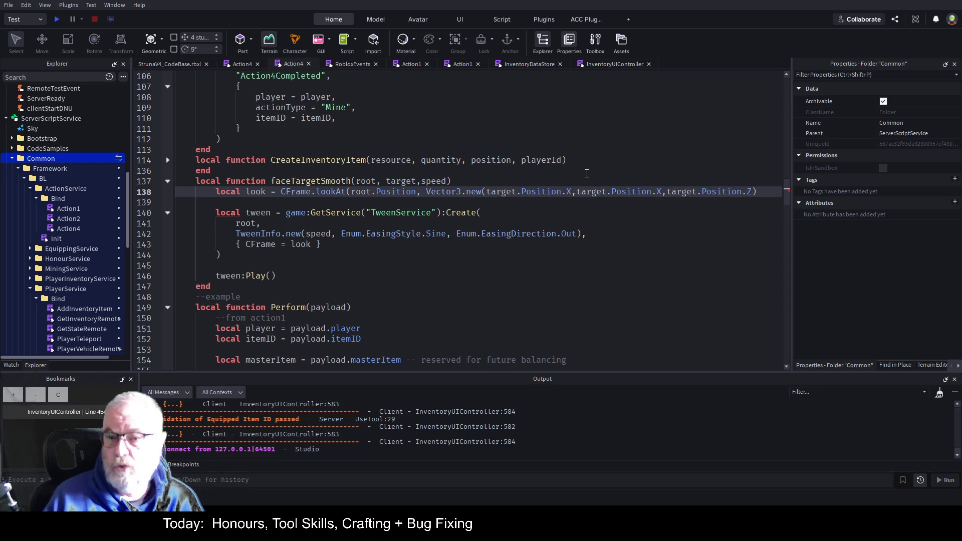
{"action": "key", "text": "Left"}
{"action": "key", "text": "Left"}
{"action": "key", "text": "Left"}
{"action": "key", "text": "BackSpace"}
{"action": "type", "text": "Y"}
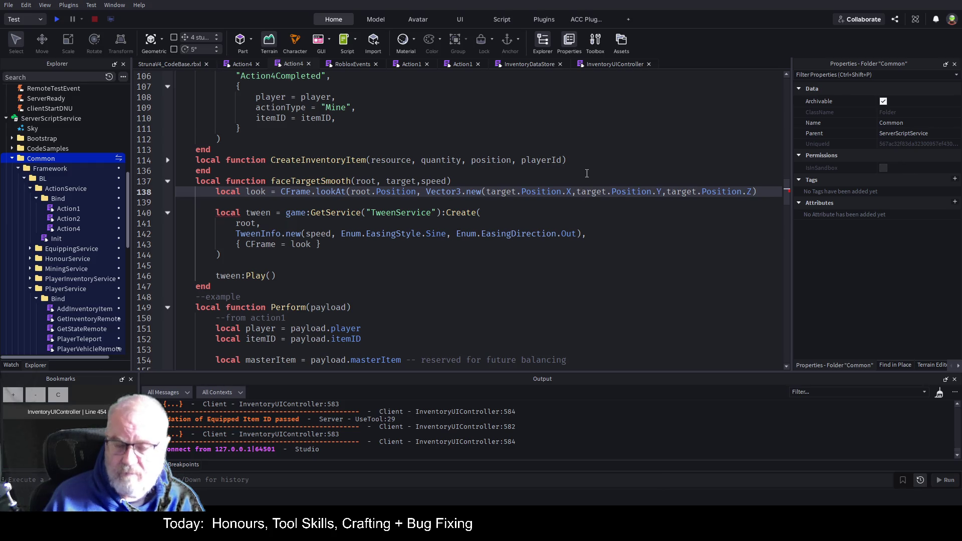
{"action": "type", "text": "+offS"}
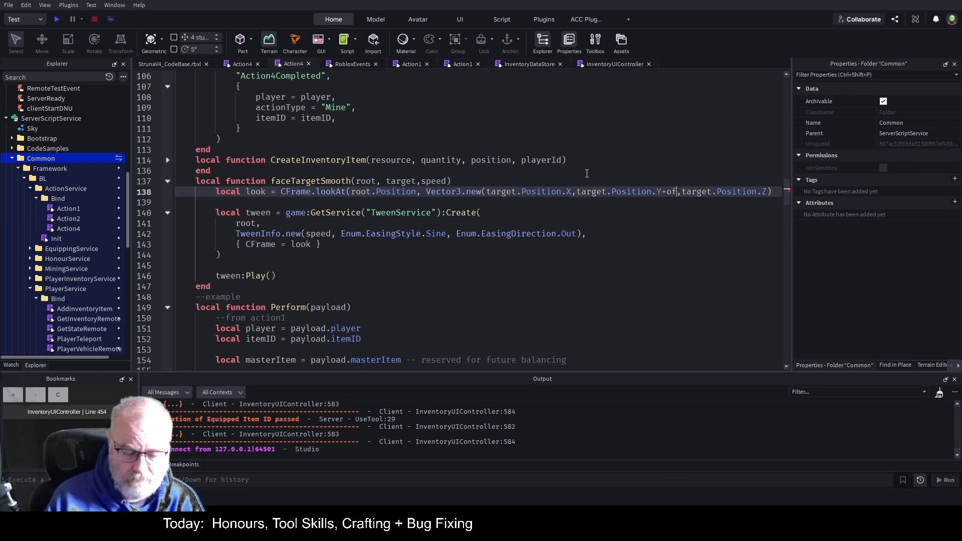
{"action": "type", "text": "et"}
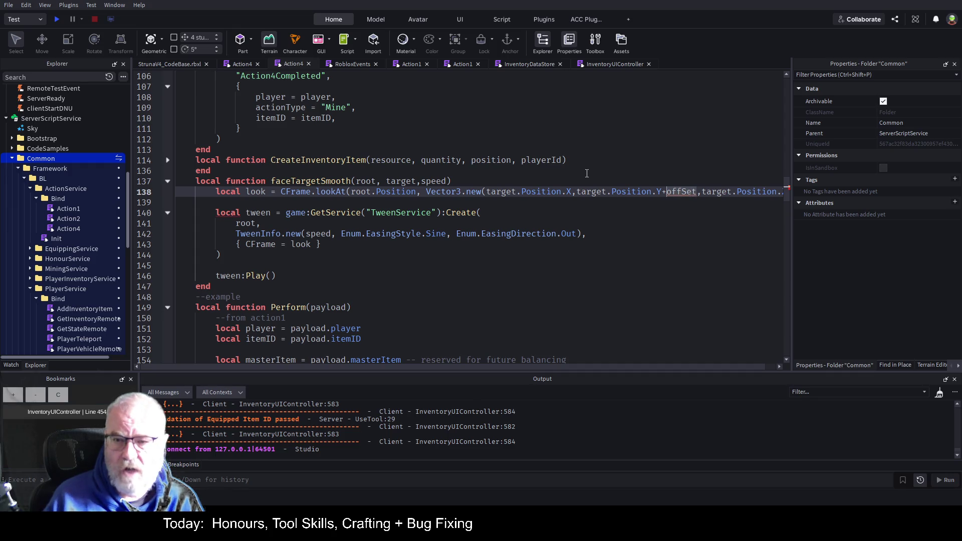
{"action": "key", "text": "ctrl+Left"}
{"action": "type", "text": "y"}
{"action": "key", "text": "Delete"}
{"action": "type", "text": "O"}
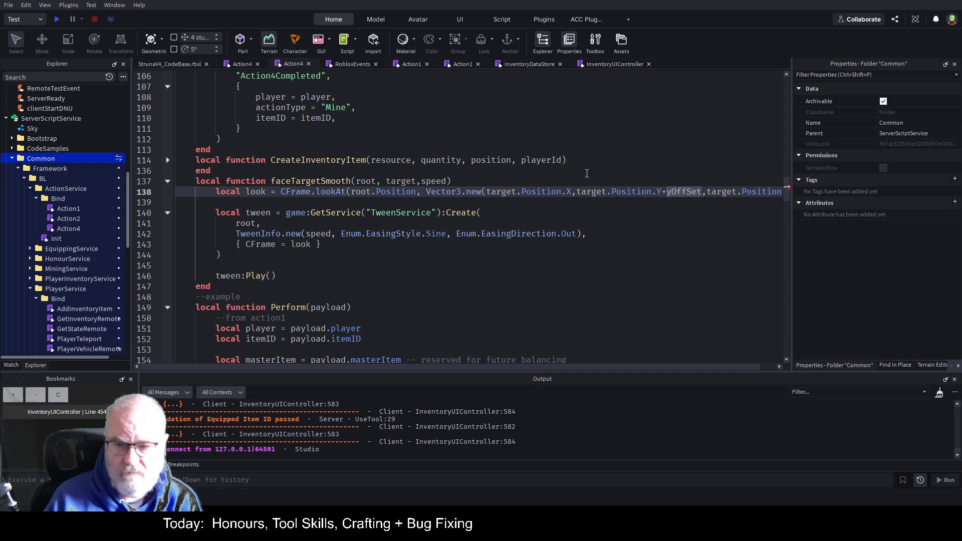
Add a yOffSet parameter to the faceTargetSmooth signature and save.
{"action": "key", "text": "Up"}
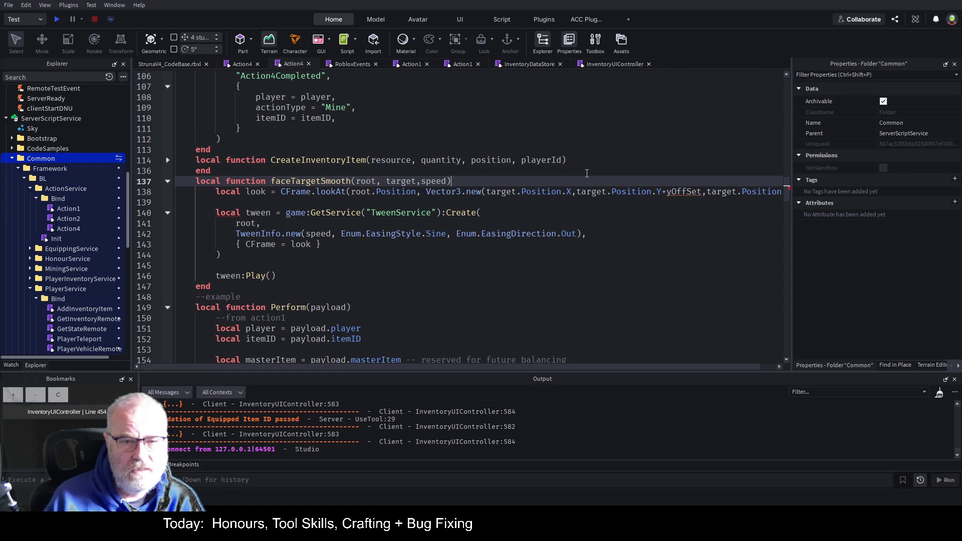
{"action": "key", "text": "Left"}
{"action": "type", "text": ",yo"}
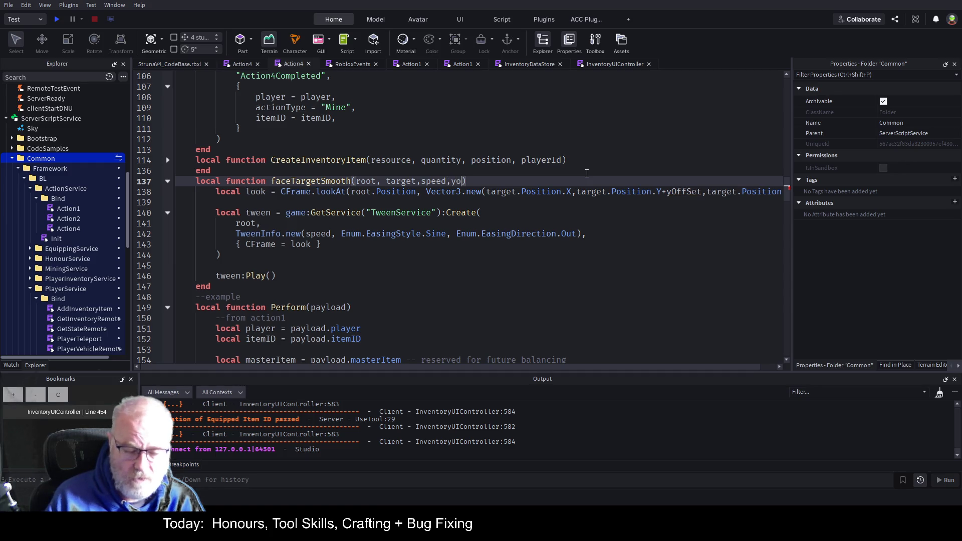
{"action": "type", "text": "ffSet"}
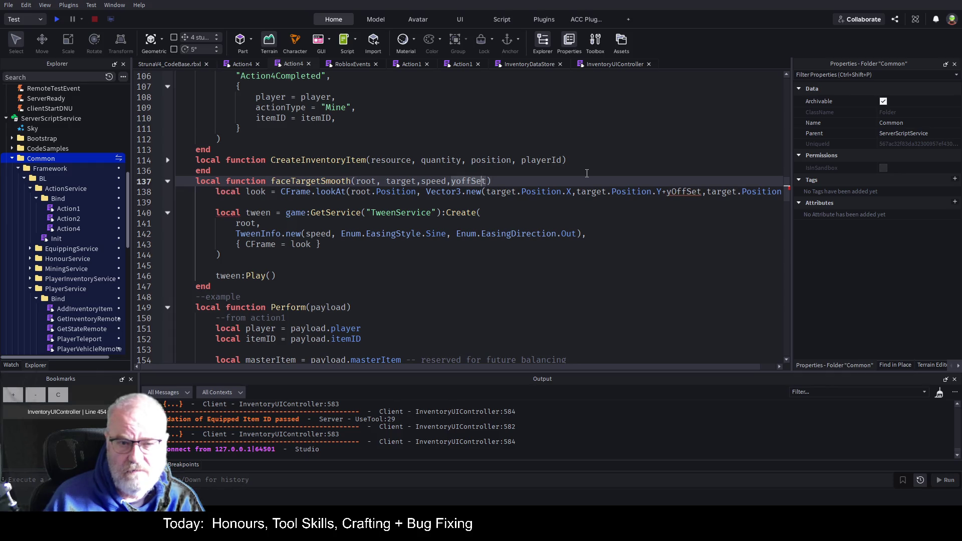
{"action": "key", "text": "BackSpace"}
{"action": "key", "text": "BackSpace"}
{"action": "key", "text": "BackSpace"}
{"action": "type", "text": "OffSet"}
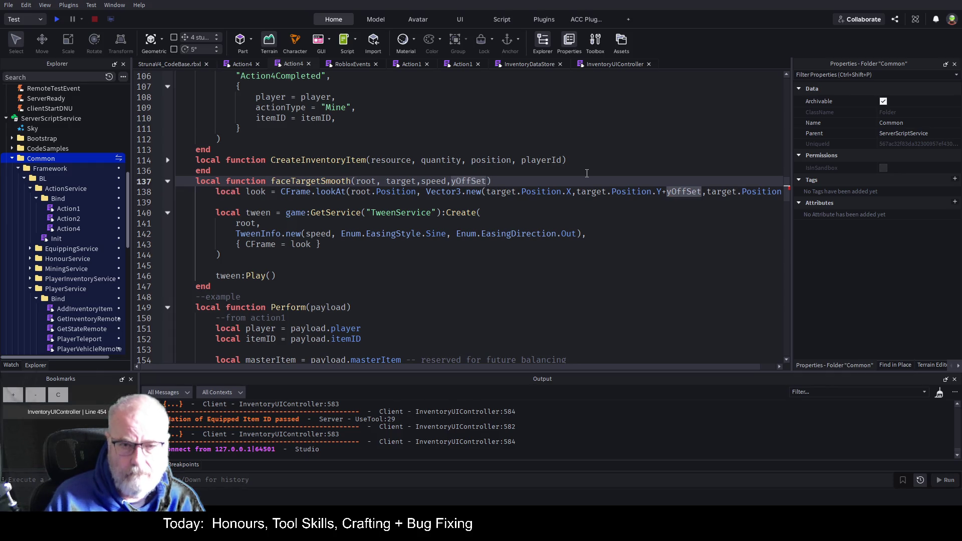
{"action": "key", "text": "ctrl+s"}
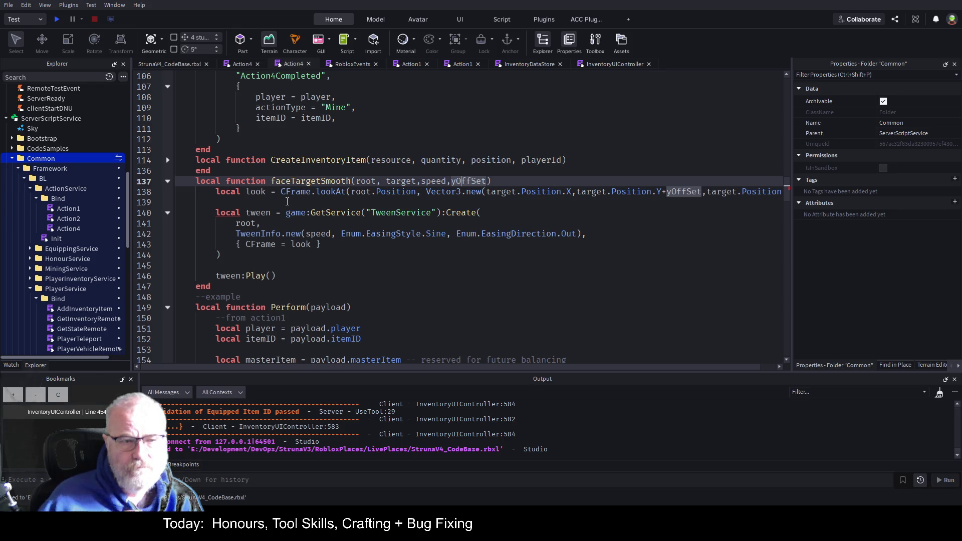
Add the missing closing parenthesis at the end of line 138 and save.
{"action": "left_click", "coordinate": [287, 201]}
{"action": "key", "text": "Up"}
{"action": "key", "text": "End"}
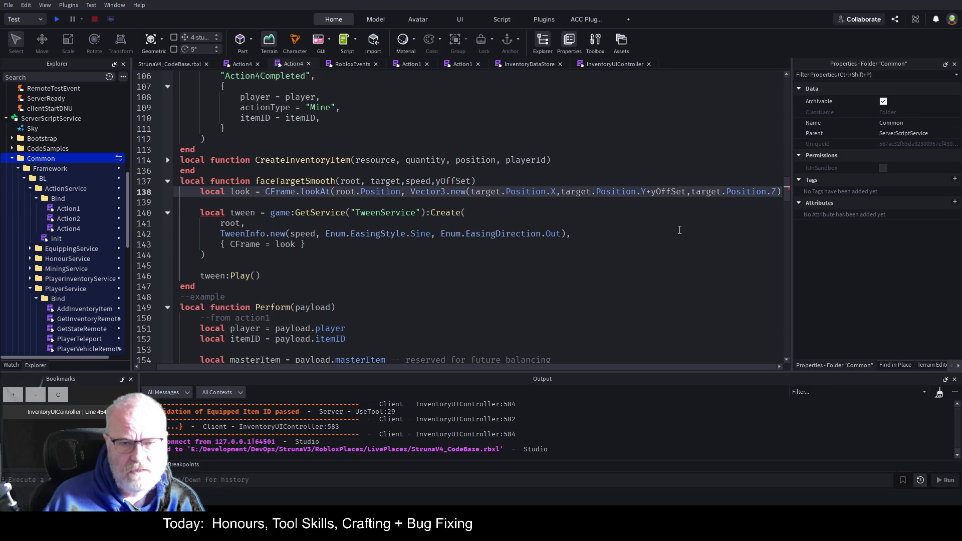
{"action": "type", "text": ")"}
{"action": "key", "text": "ctrl+s"}
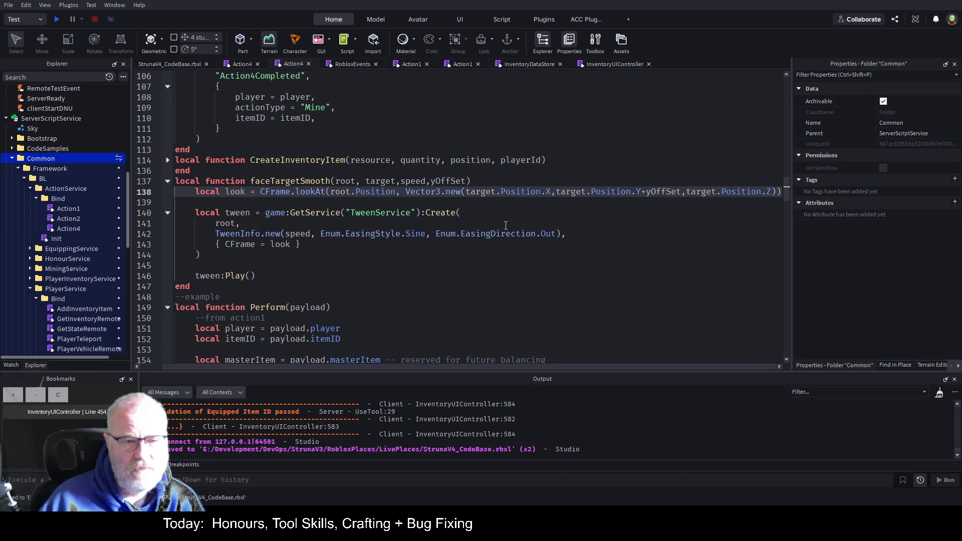
{"action": "double_click", "coordinate": [315, 183]}
Append 2 to the call on line 179, making faceTargetSmooth(root, marker, 0.2, 2), and save.
{"action": "scroll", "coordinate": [420, 170], "scroll_direction": "down", "scroll_amount": 20}
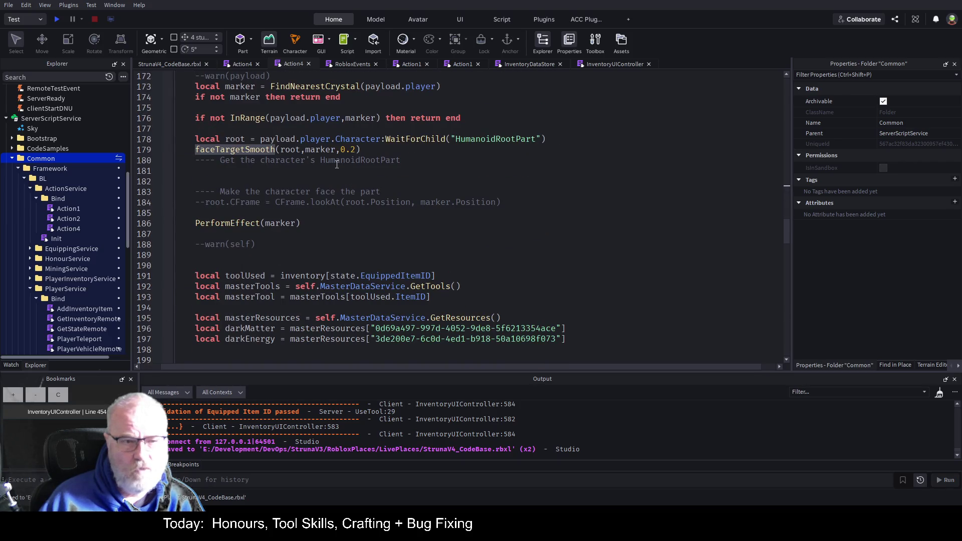
{"action": "left_click", "coordinate": [366, 150]}
{"action": "key", "text": "Left"}
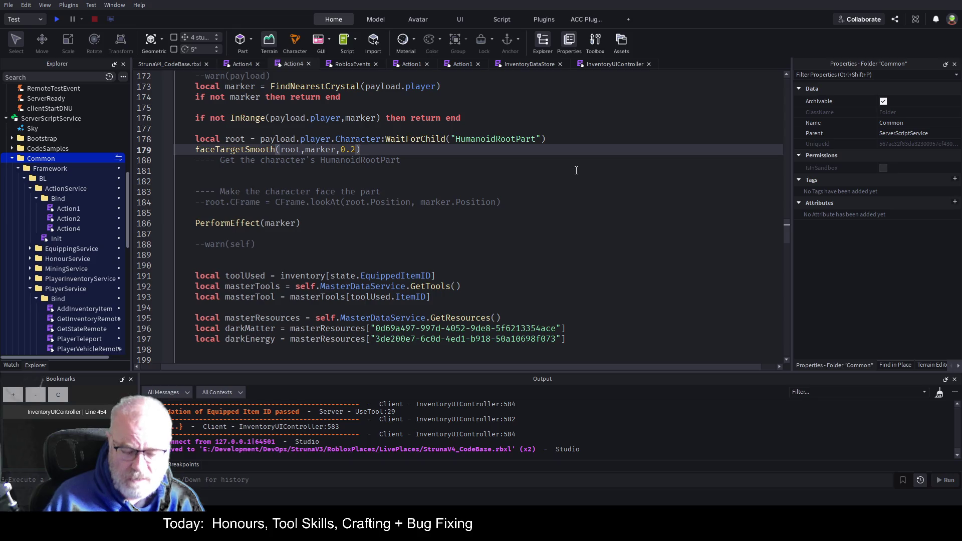
{"action": "type", "text": ",2"}
{"action": "key", "text": "ctrl+s"}
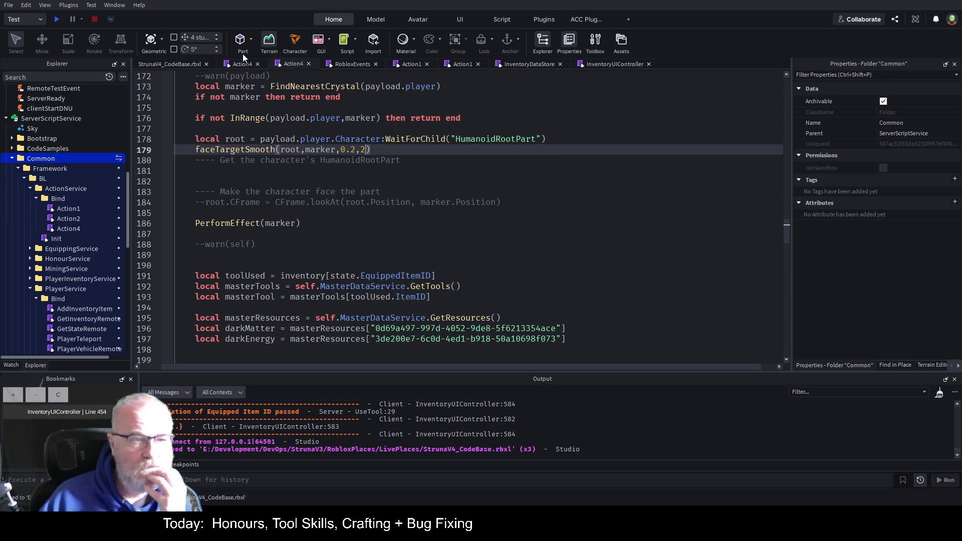
Start a new play test and run the avatar forward.
{"action": "left_click", "coordinate": [179, 64]}
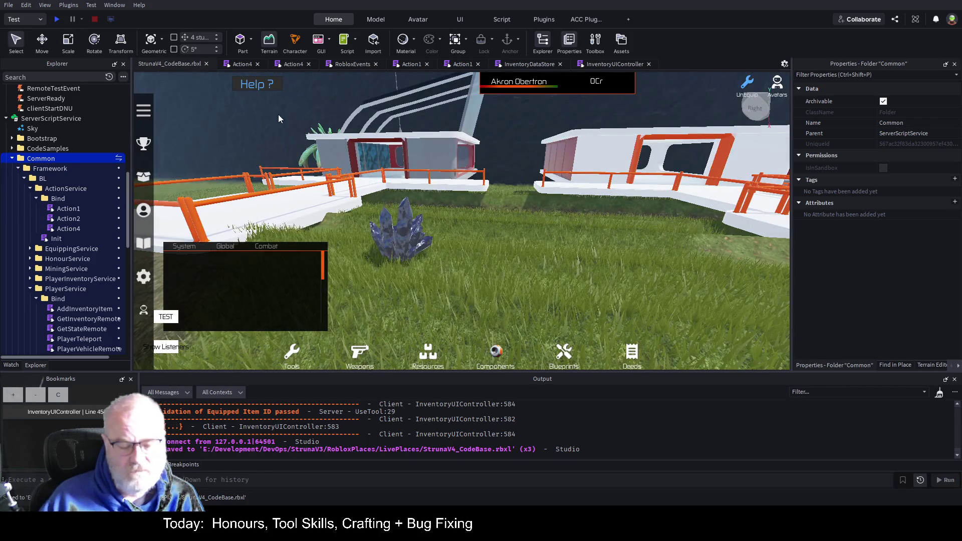
{"action": "left_click", "coordinate": [56, 19]}
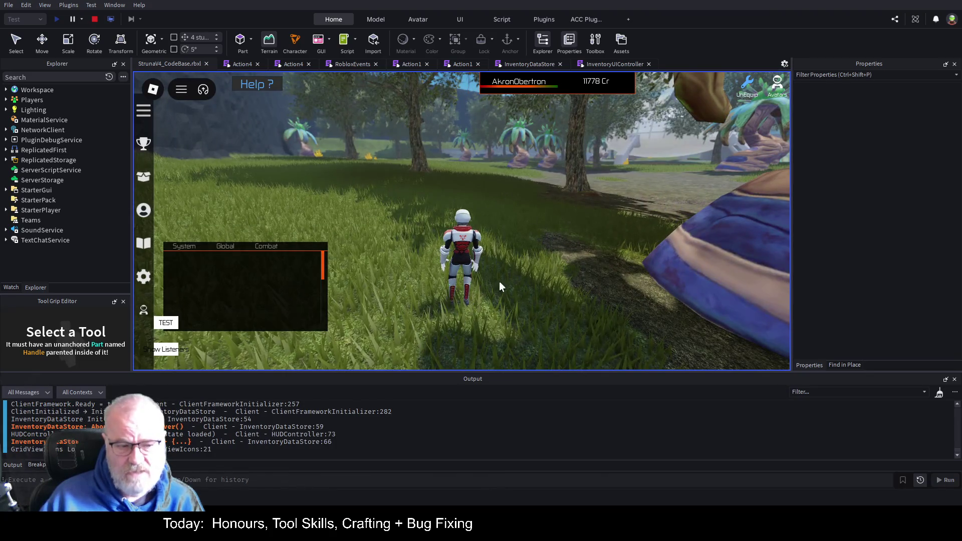
{"action": "key", "text": "w"}
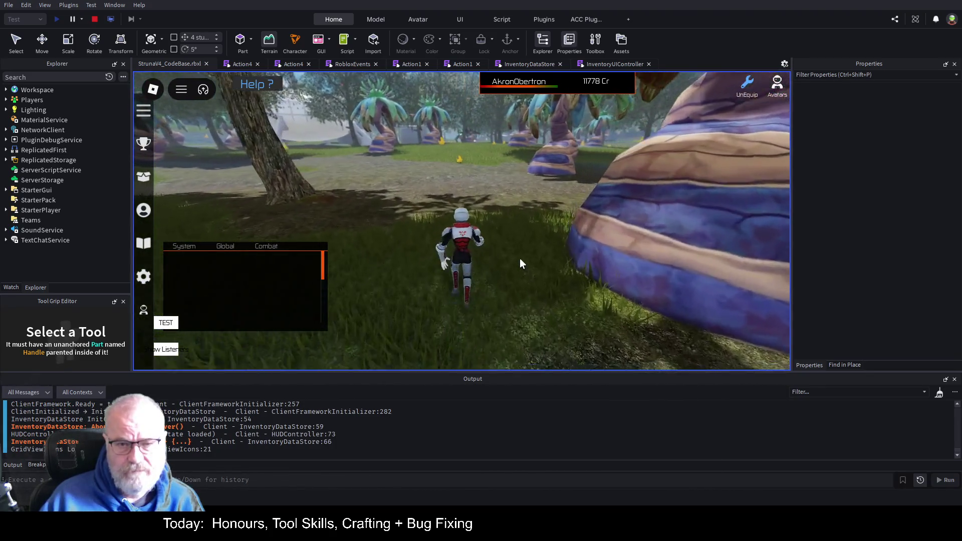
{"action": "key", "text": "a"}
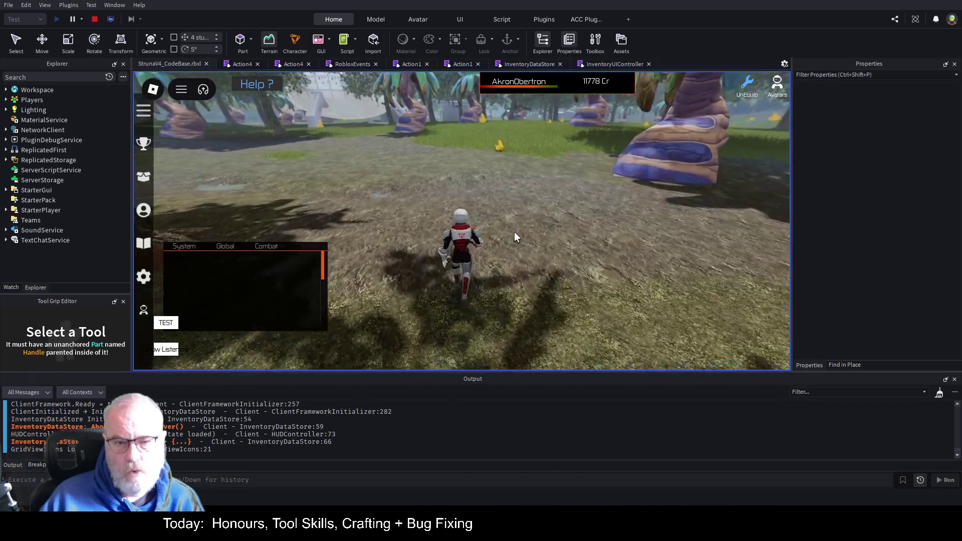
Equip DE001 and fire it repeatedly beside the yellow crystal.
{"action": "key", "text": "i"}
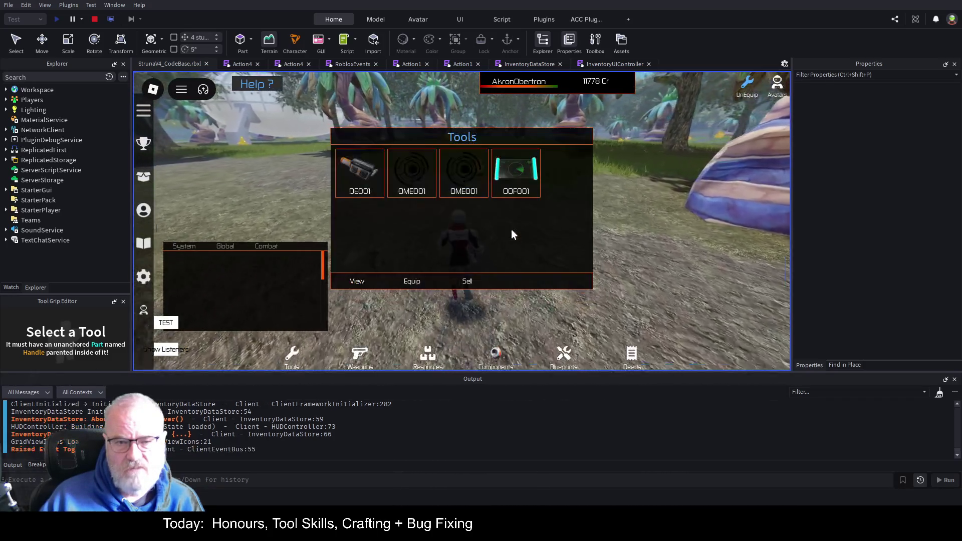
{"action": "left_click", "coordinate": [346, 182]}
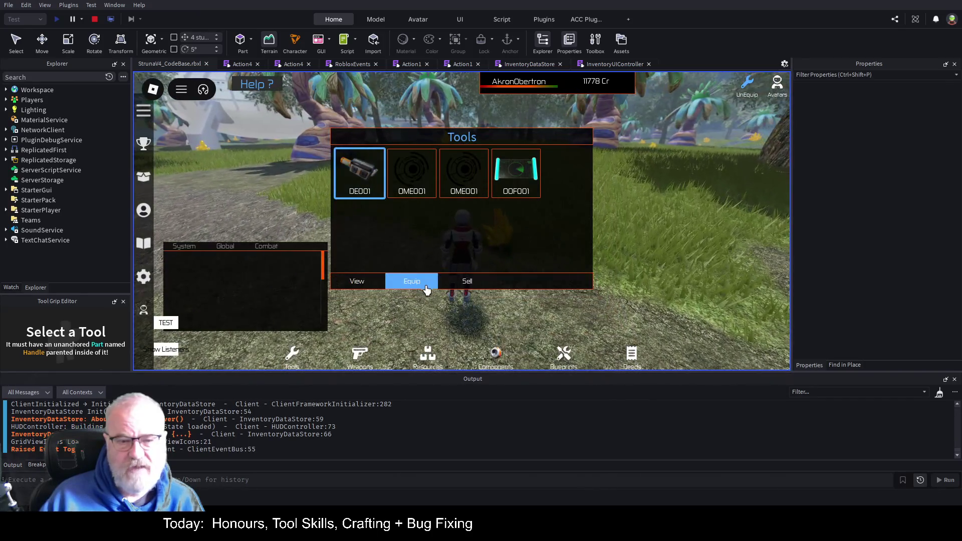
{"action": "left_click", "coordinate": [426, 289]}
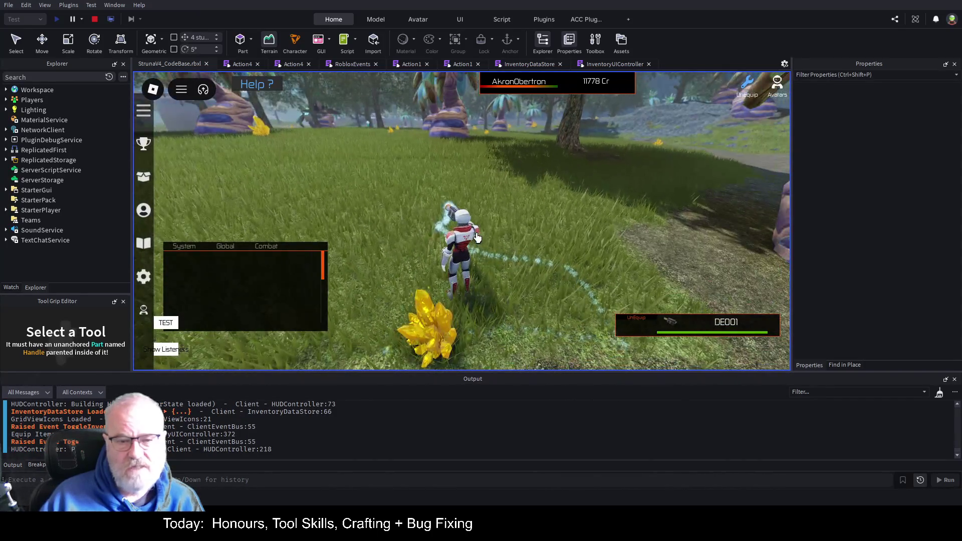
{"action": "left_click", "coordinate": [512, 230]}
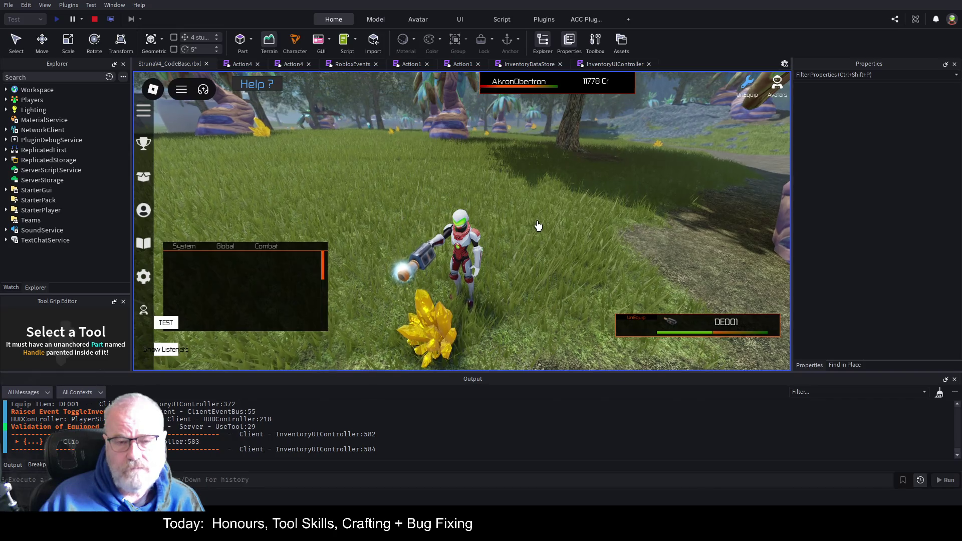
{"action": "key", "text": "Left"}
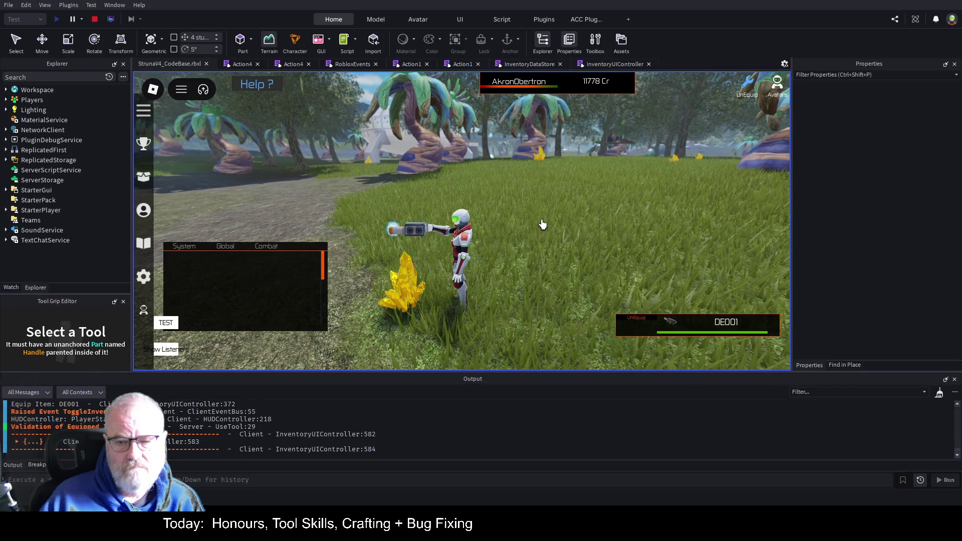
{"action": "key", "text": "a"}
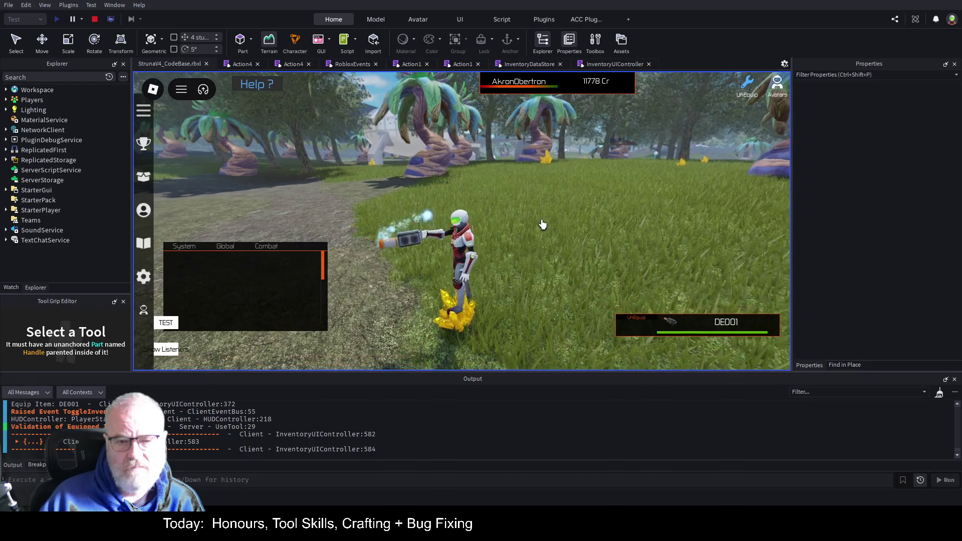
{"action": "left_click", "coordinate": [543, 224]}
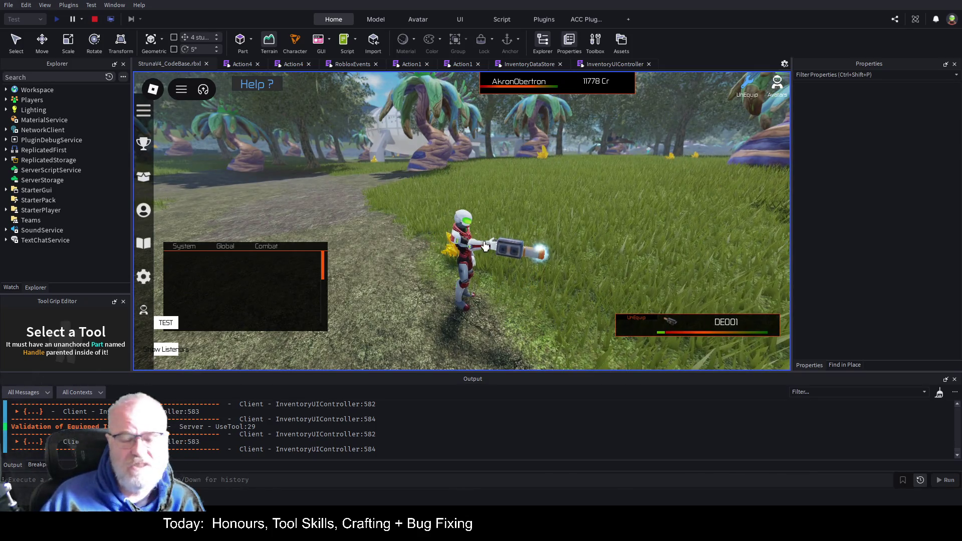
{"action": "left_click", "coordinate": [531, 256]}
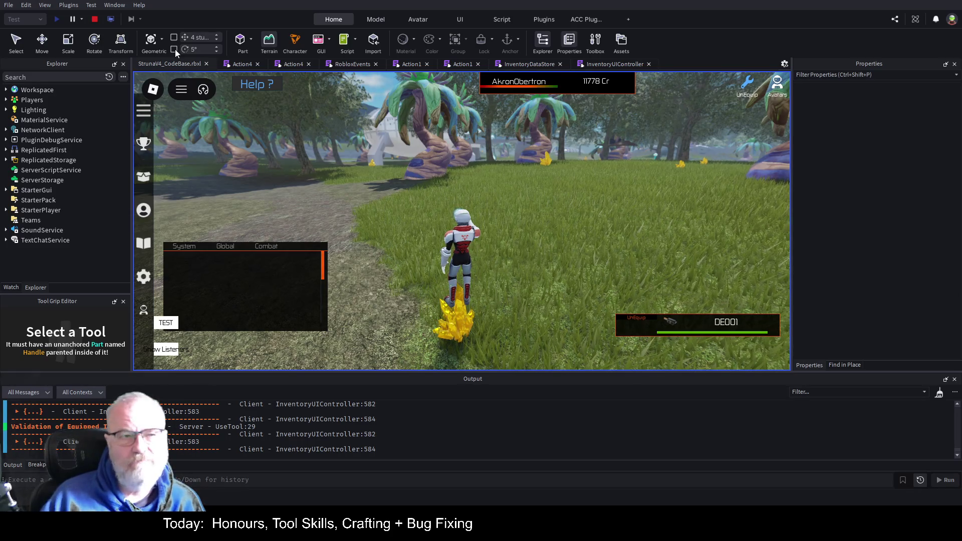
Stop the play test and search the Explorer for "crystal".
{"action": "left_click", "coordinate": [97, 22]}
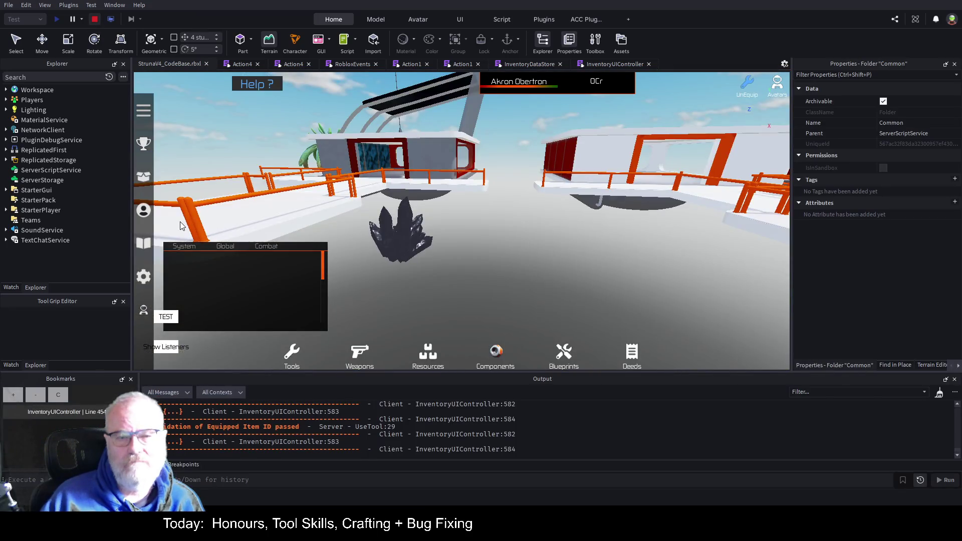
{"action": "left_click", "coordinate": [393, 251]}
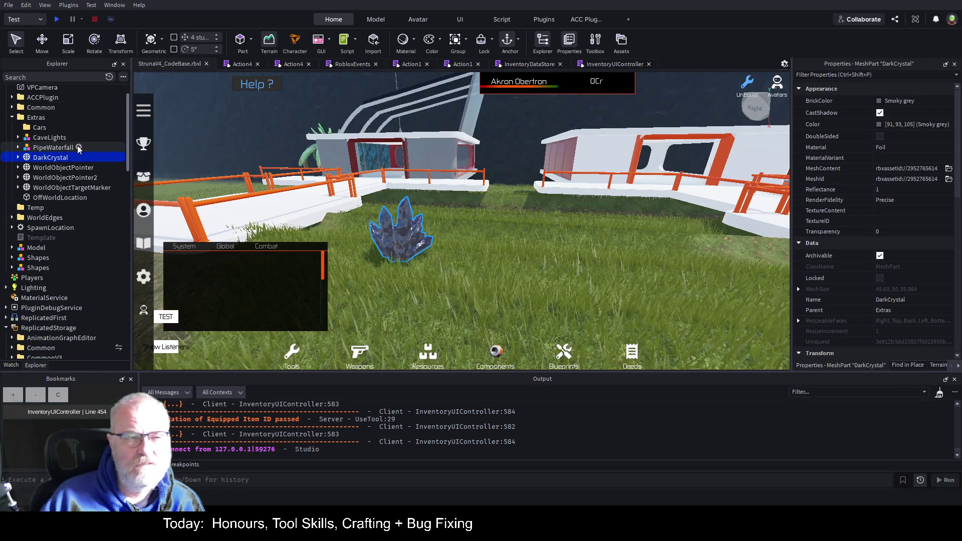
{"action": "left_click", "coordinate": [62, 78]}
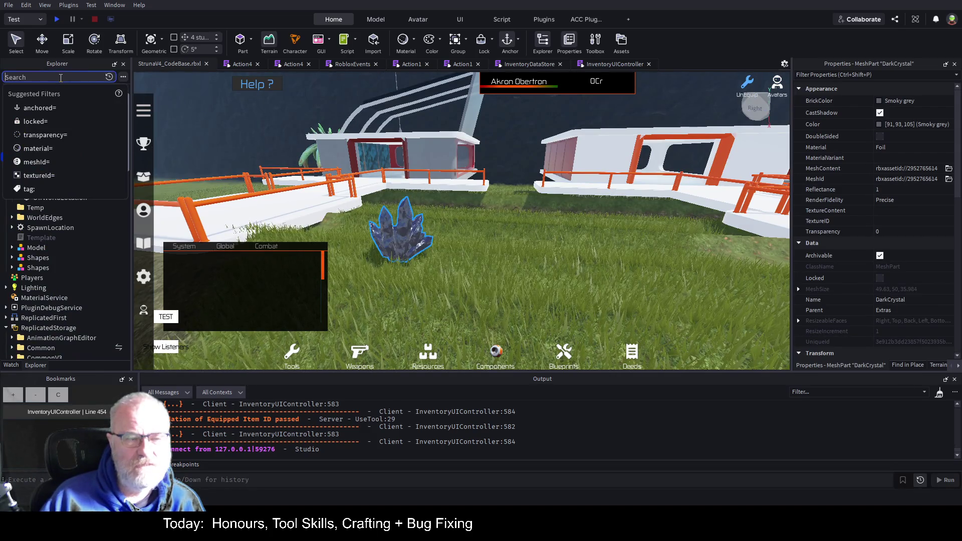
{"action": "type", "text": "crystal"}
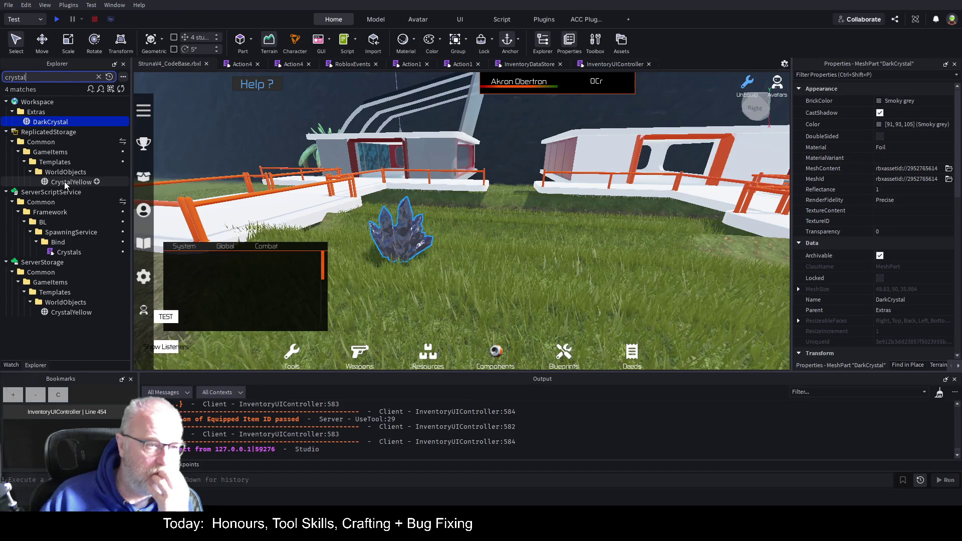
Copy CrystalYellow from ReplicatedStorage and paste it into Workspace.
{"action": "left_click", "coordinate": [65, 183]}
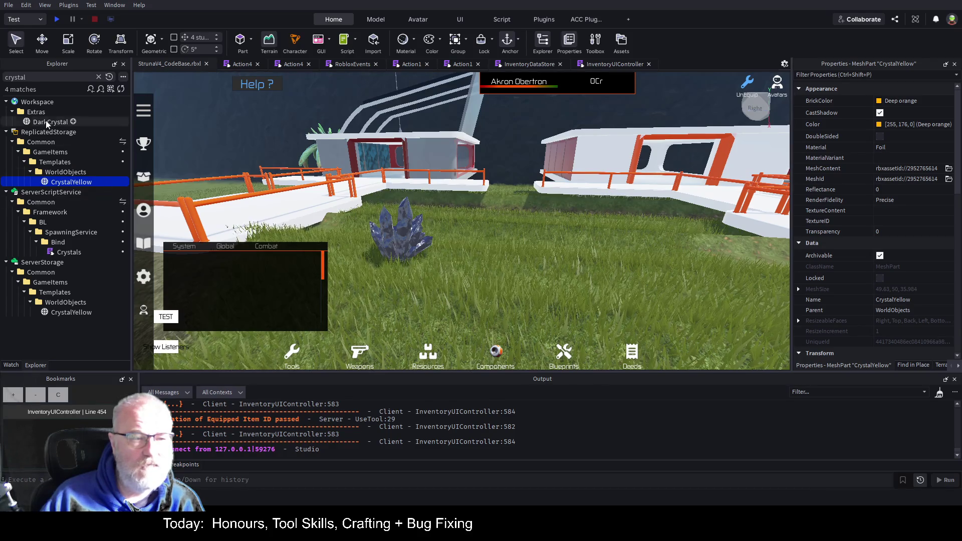
{"action": "left_click", "coordinate": [50, 103]}
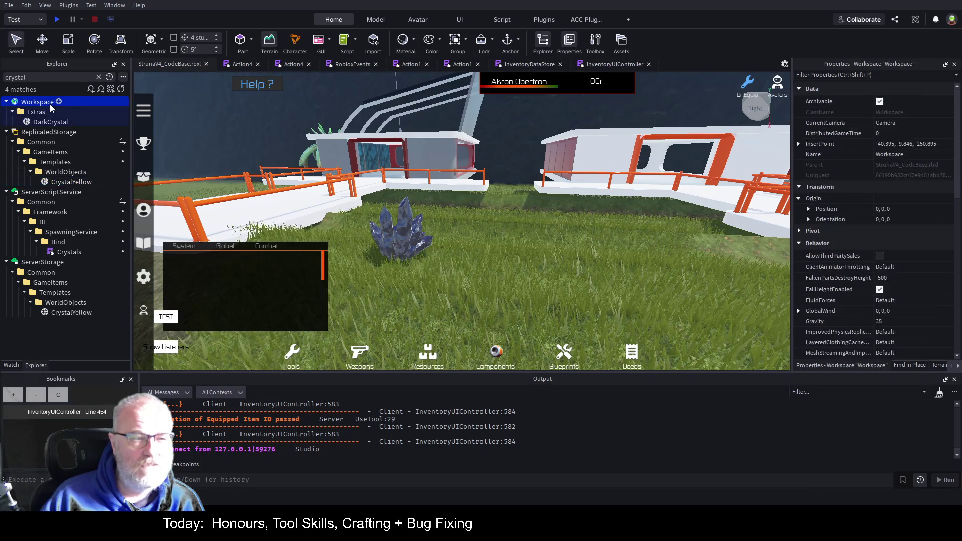
{"action": "left_click", "coordinate": [104, 131]}
{"action": "key", "text": "f"}
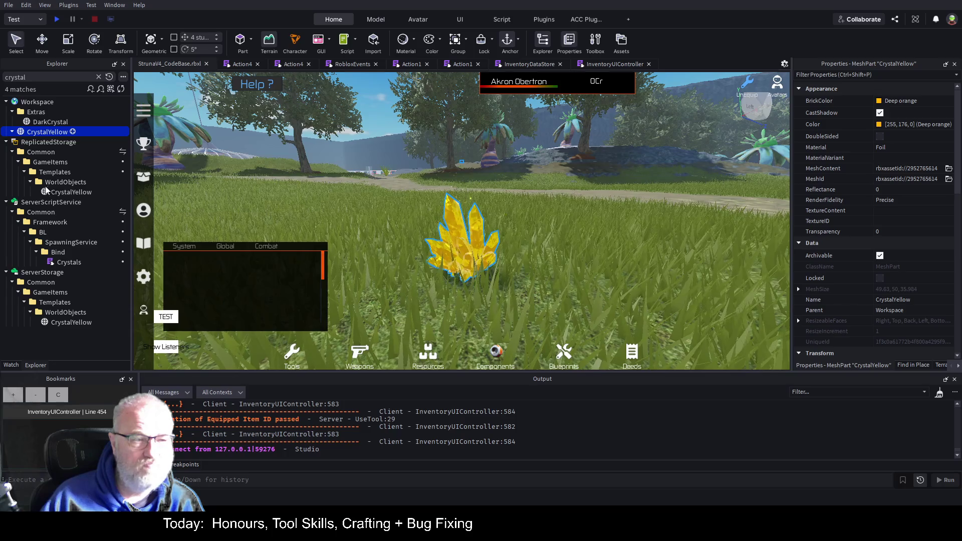
Insert a new Part inside CrystalYellow and set its Shape to Cylinder.
{"action": "key", "text": "ctrl+shift+v"}
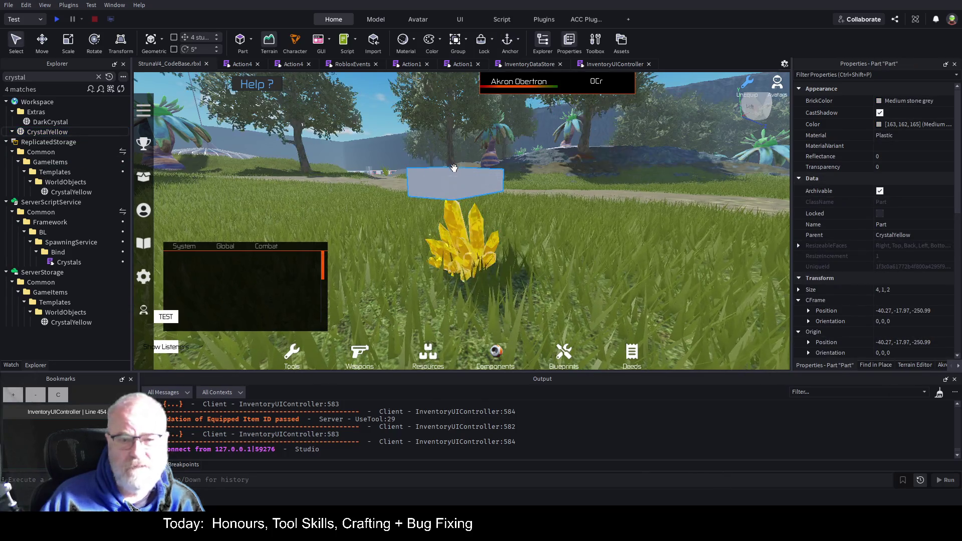
{"action": "scroll", "coordinate": [834, 217], "scroll_direction": "down", "scroll_amount": 10}
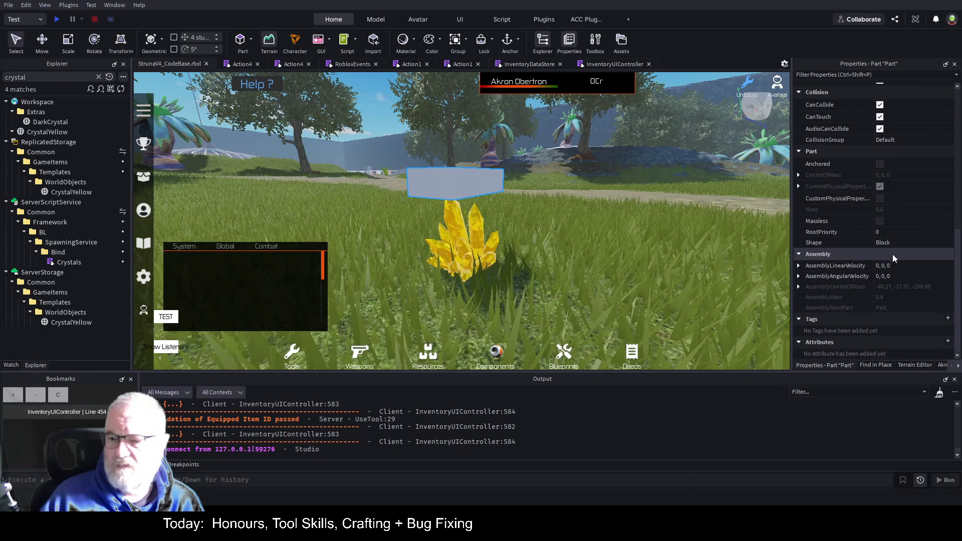
{"action": "left_click", "coordinate": [907, 141]}
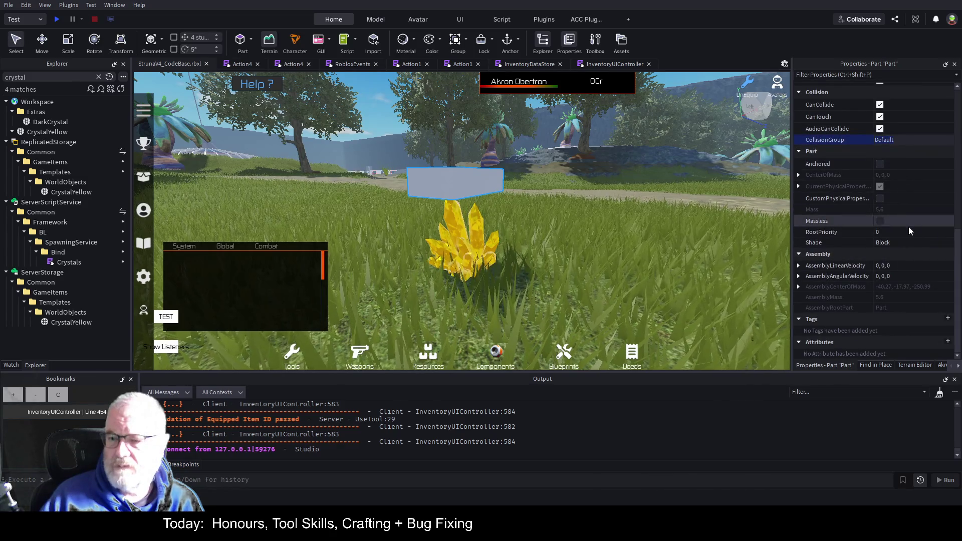
{"action": "left_click", "coordinate": [912, 245]}
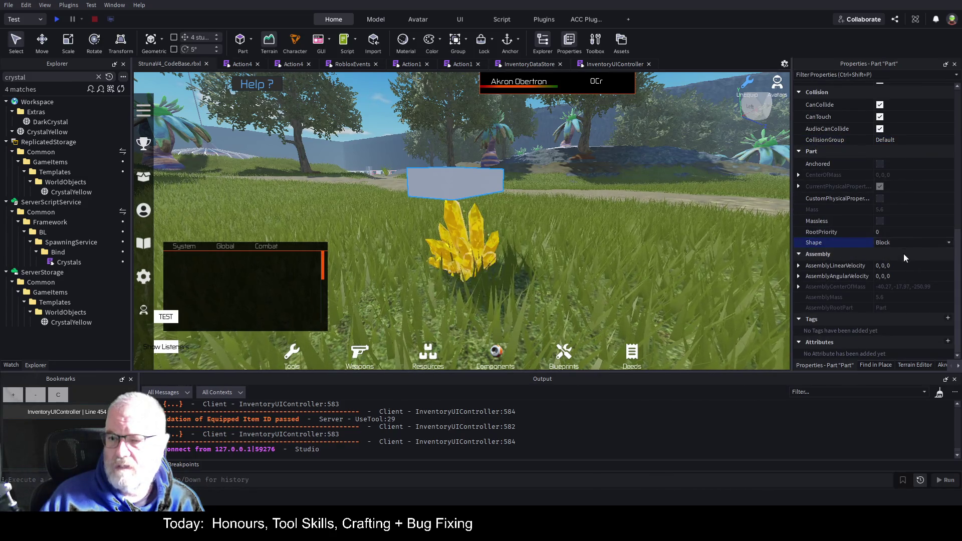
{"action": "left_click", "coordinate": [896, 275]}
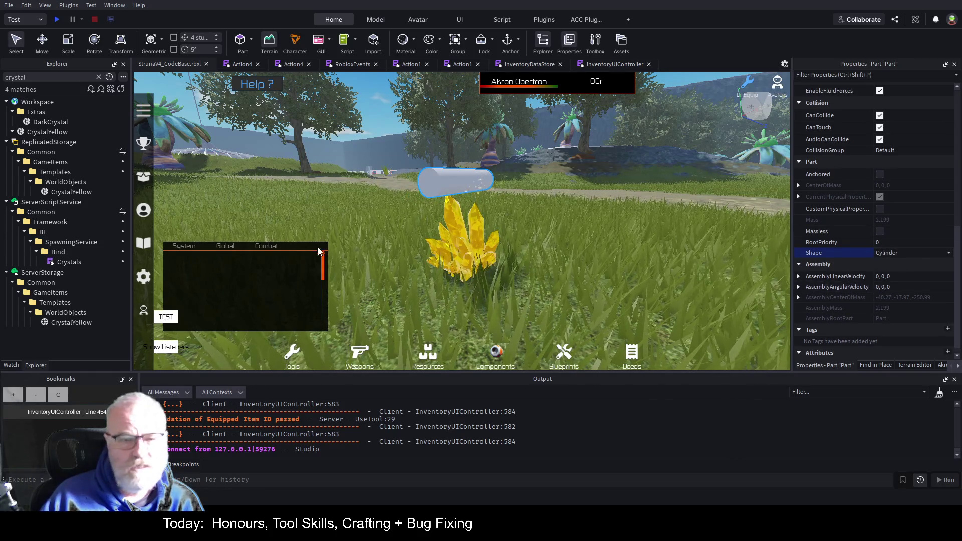
Clear the Explorer search and select the cylinder Part inside the Workspace CrystalYellow.
{"action": "left_click", "coordinate": [70, 191]}
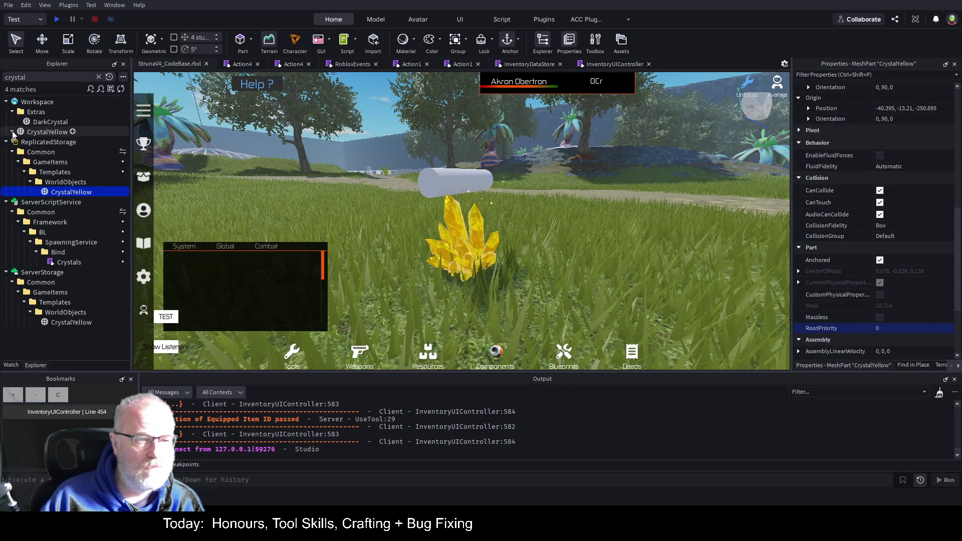
{"action": "left_click", "coordinate": [35, 132]}
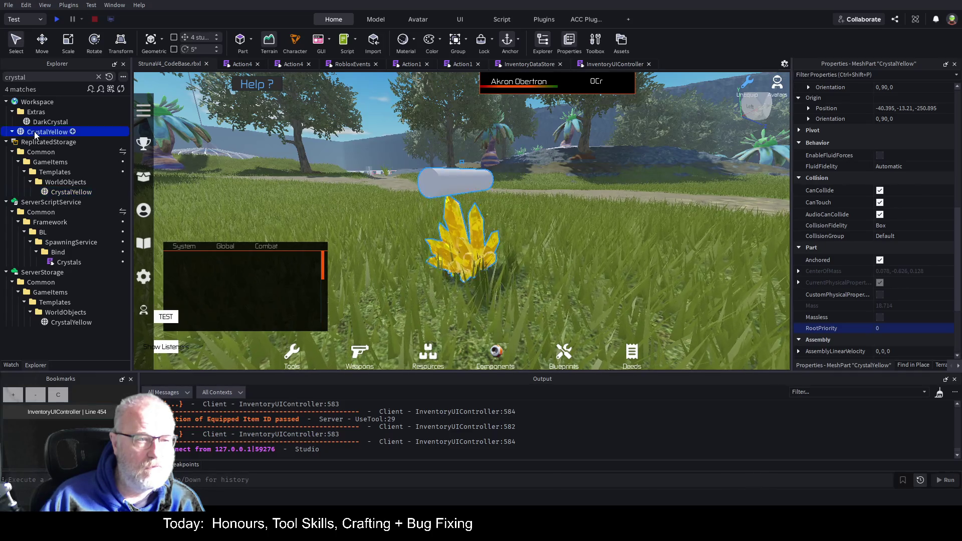
{"action": "left_click", "coordinate": [99, 77]}
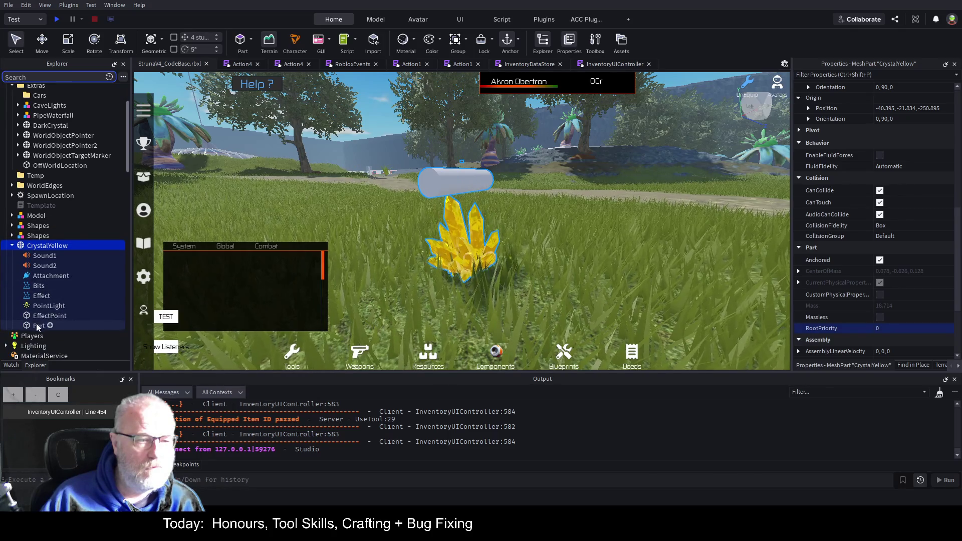
{"action": "left_click", "coordinate": [38, 326]}
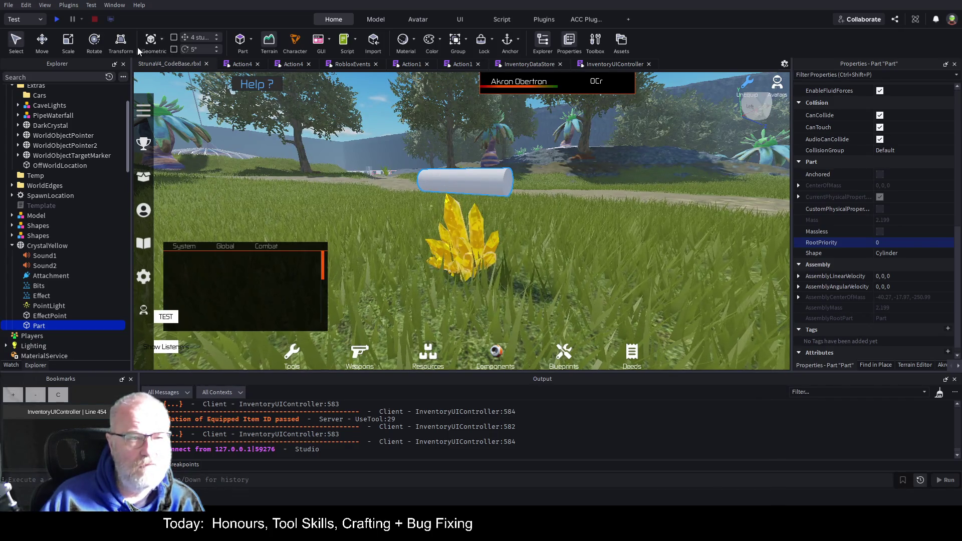
Stand the cylinder upright above the crystal using 5° rotation snapping.
{"action": "left_click", "coordinate": [94, 45]}
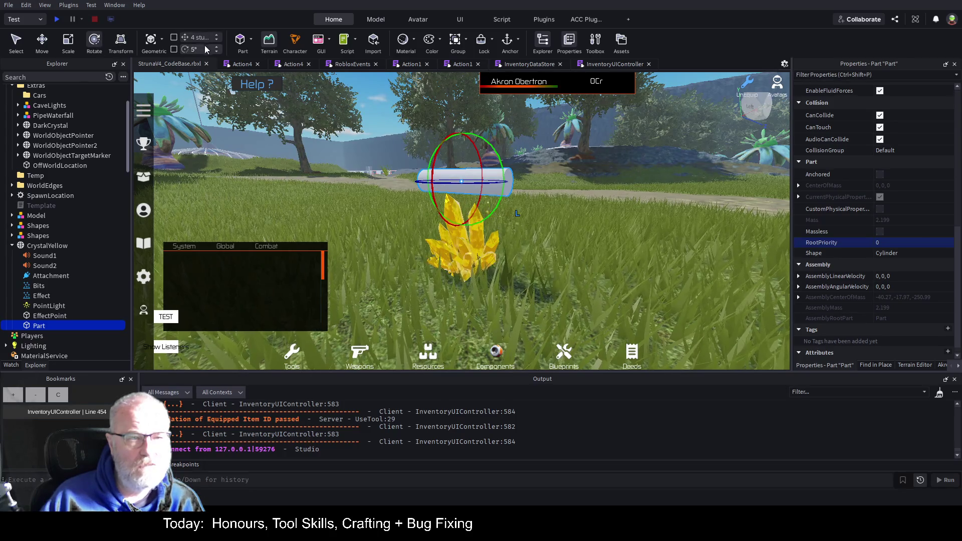
{"action": "left_click", "coordinate": [174, 50]}
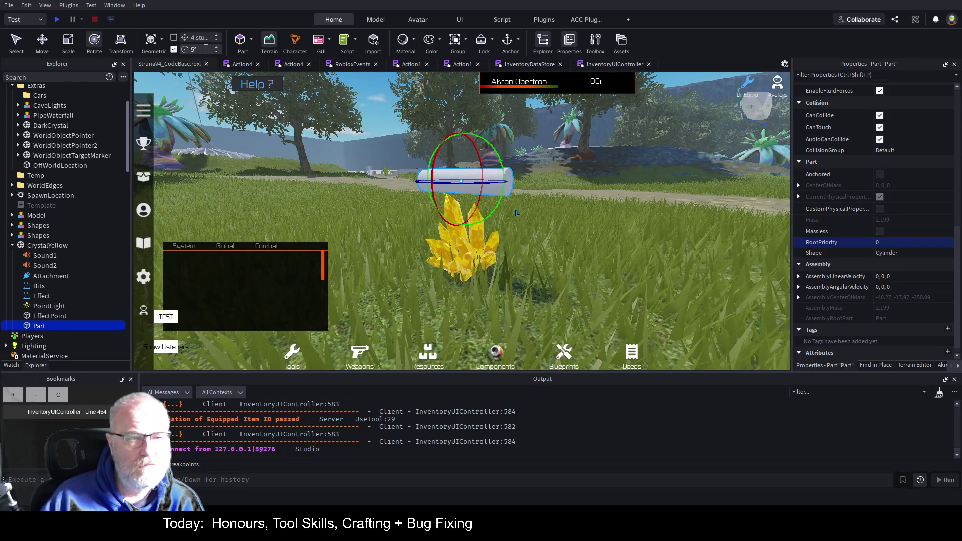
{"action": "left_click_drag", "start_coordinate": [501, 161], "coordinate": [472, 124]}
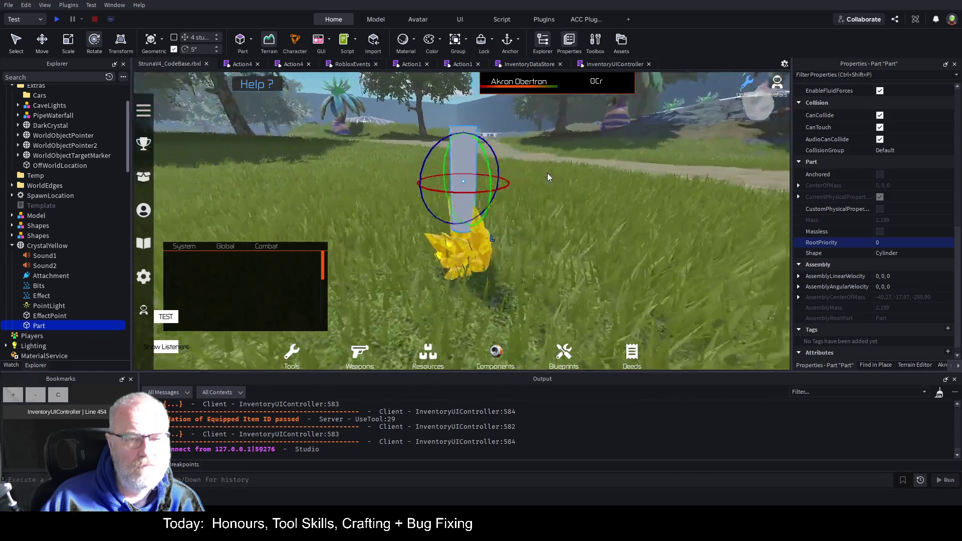
Resize the cylinder wider to enclose the crystal, undoing the first over-wide attempt.
{"action": "key", "text": "ctrl+3"}
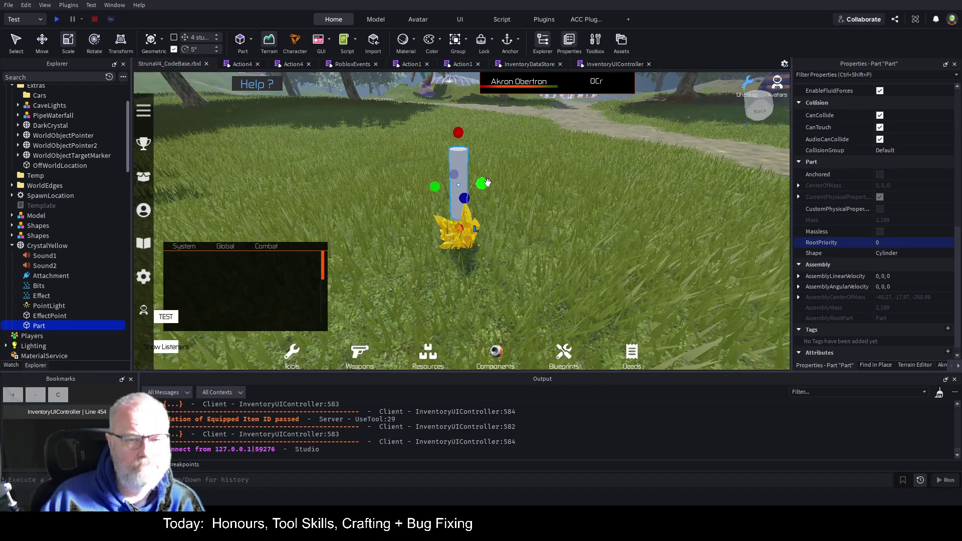
{"action": "left_click_drag", "start_coordinate": [482, 183], "coordinate": [600, 176]}
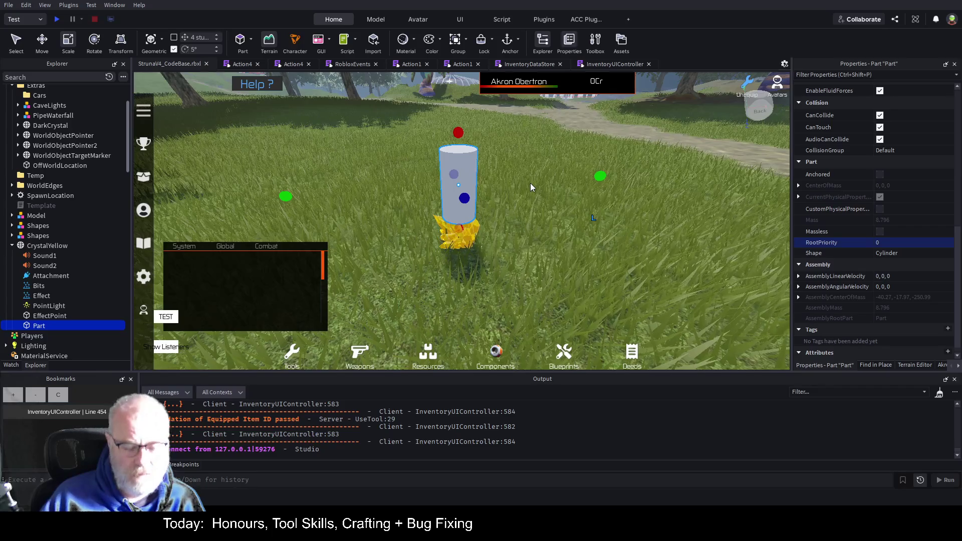
{"action": "key", "text": "ctrl+z"}
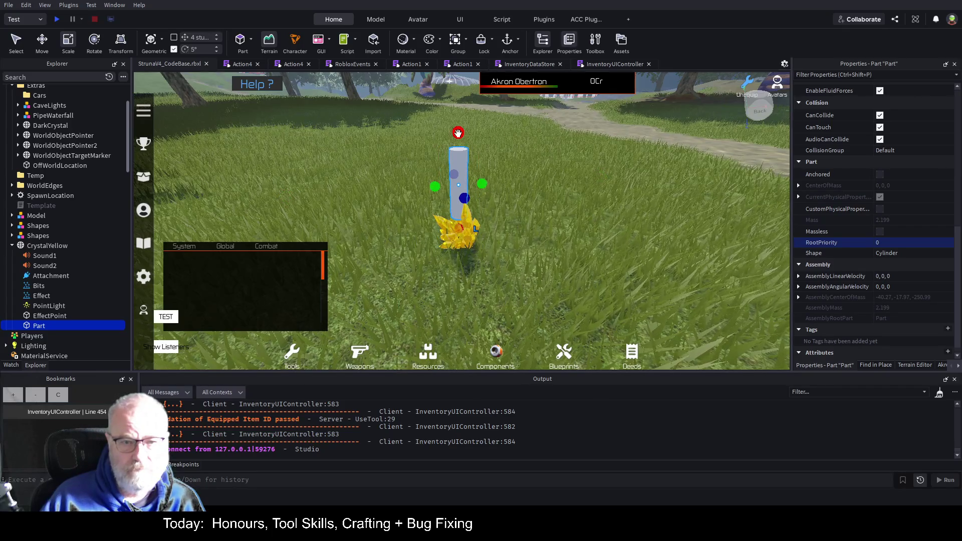
{"action": "left_click_drag", "start_coordinate": [458, 132], "coordinate": [458, 110]}
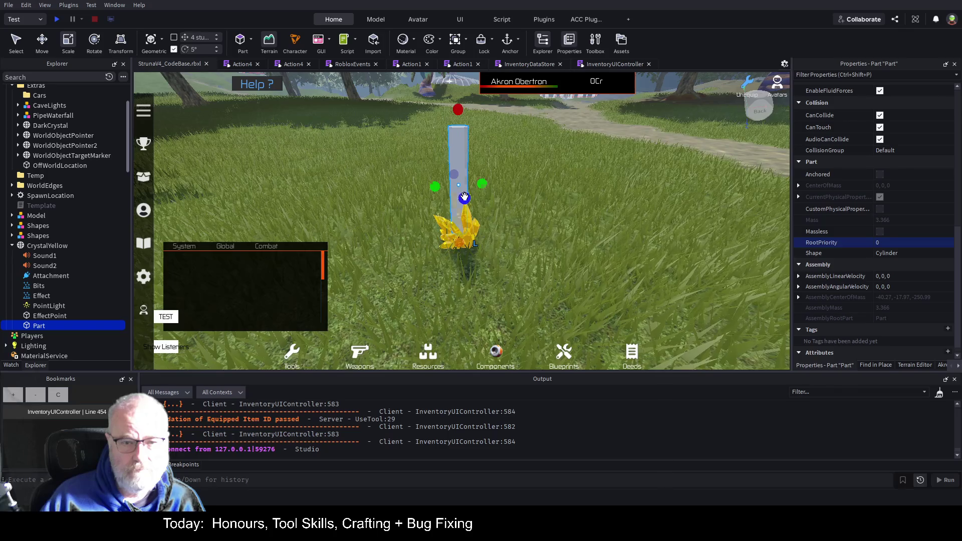
{"action": "mouse_move", "coordinate": [464, 198]}
{"action": "left_mouse_down"}
{"action": "mouse_move", "coordinate": [503, 209]}
{"action": "mouse_move", "coordinate": [509, 181]}
{"action": "left_mouse_up"}
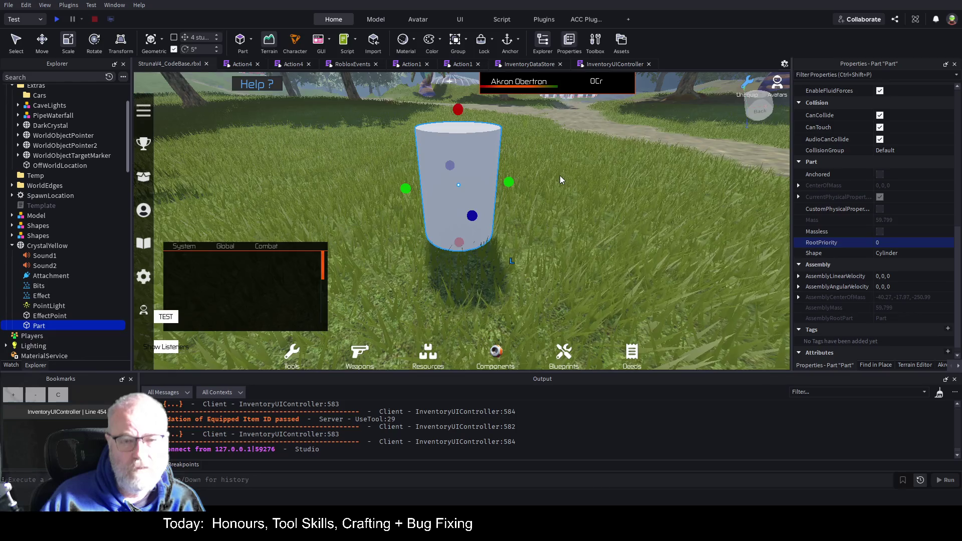
Stretch the cylinder much taller into an upright column over the crystal.
{"action": "key", "text": "d"}
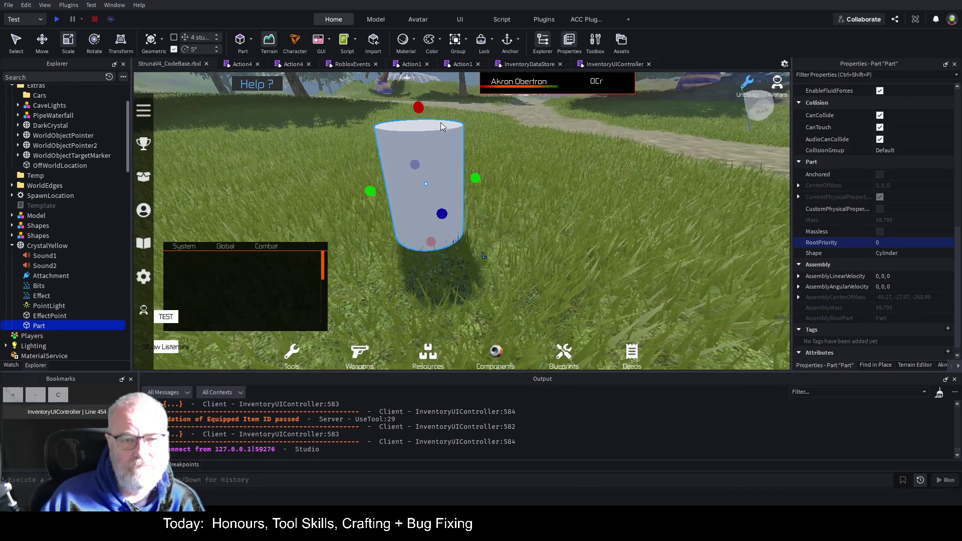
{"action": "scroll", "coordinate": [436, 113], "scroll_direction": "down", "scroll_amount": 5}
{"action": "left_click_drag", "start_coordinate": [434, 117], "coordinate": [433, 70]}
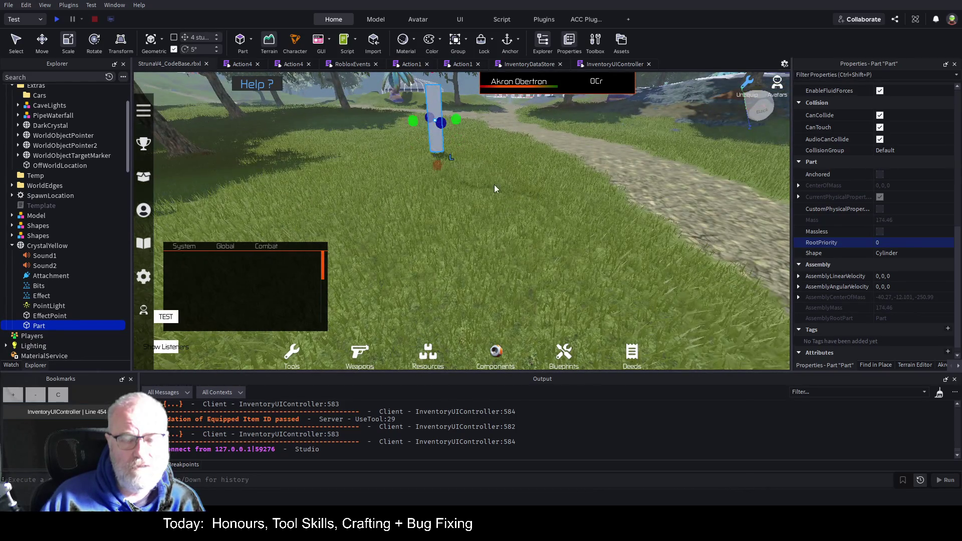
{"action": "scroll", "coordinate": [494, 184], "scroll_direction": "up", "scroll_amount": 3}
{"action": "scroll", "coordinate": [464, 160], "scroll_direction": "up", "scroll_amount": 3}
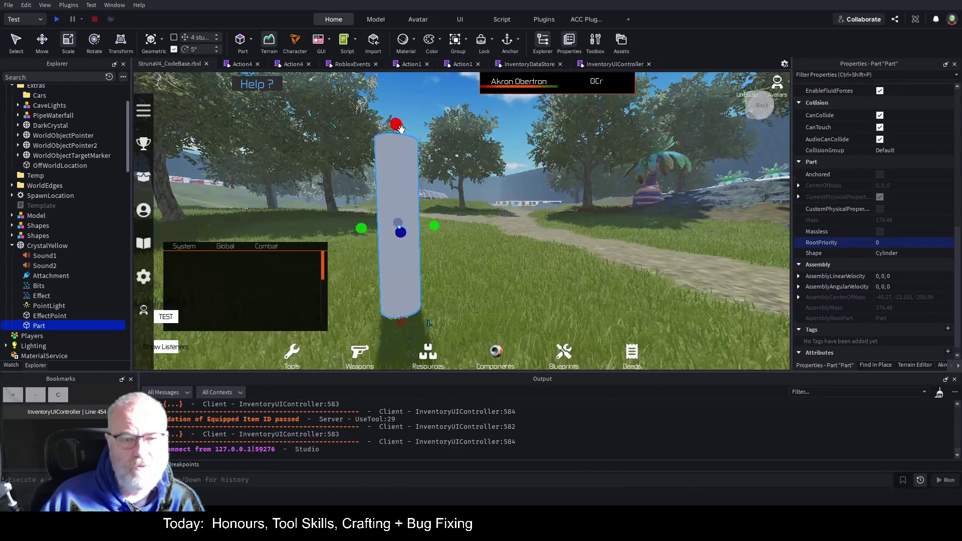
{"action": "left_click_drag", "start_coordinate": [392, 123], "coordinate": [395, 95]}
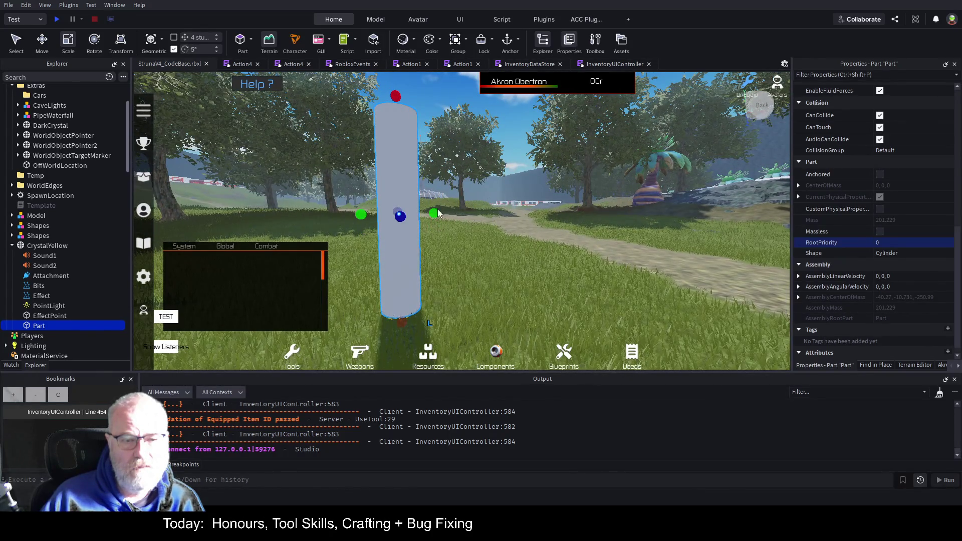
{"action": "left_click", "coordinate": [36, 326]}
{"action": "type", "text": "Collider"}
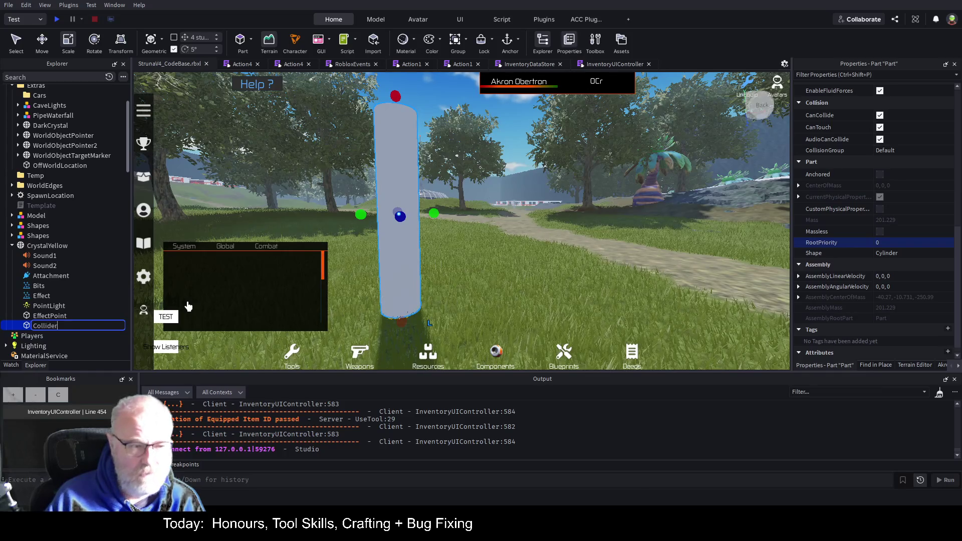
Name the cylinder Collider and make it Anchored.
{"action": "key", "text": "Return"}
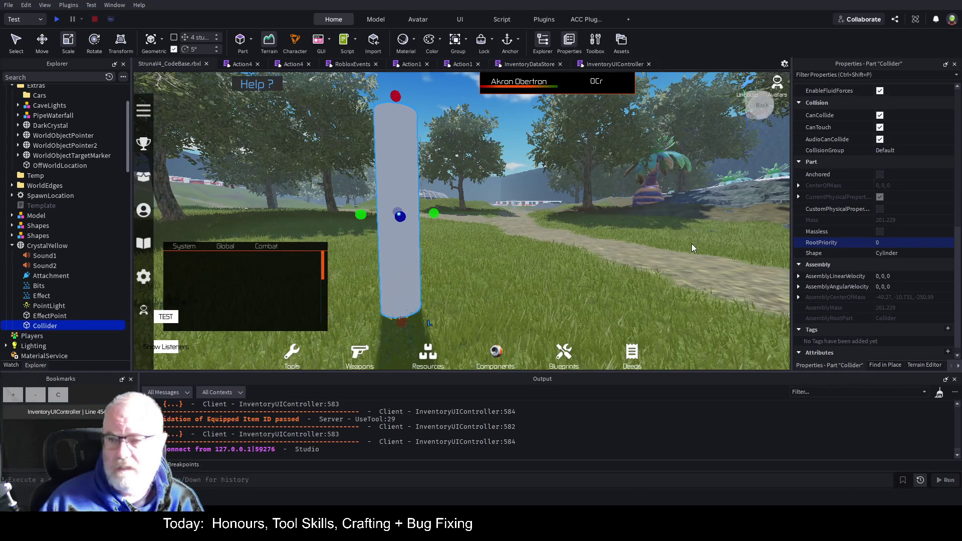
{"action": "left_click", "coordinate": [879, 175]}
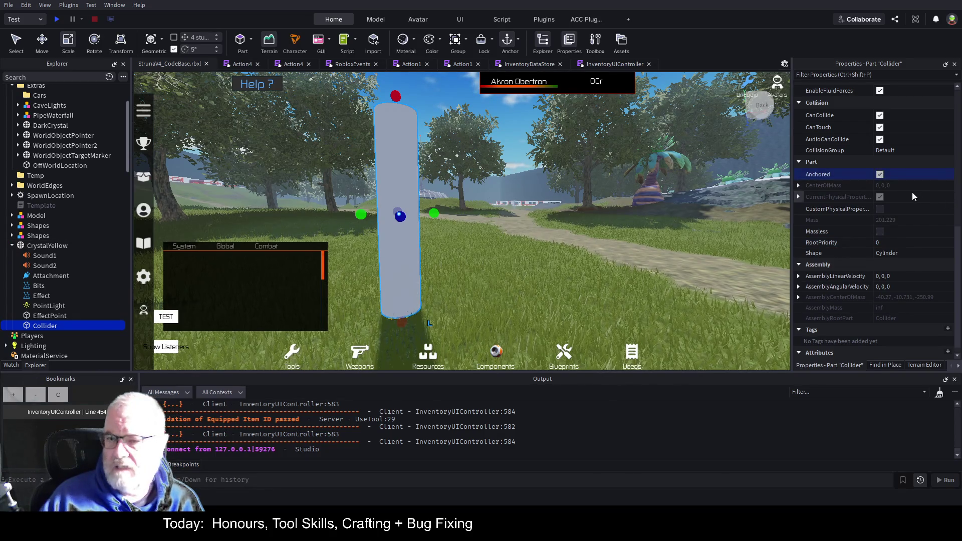
{"action": "scroll", "coordinate": [902, 222], "scroll_direction": "up", "scroll_amount": 5}
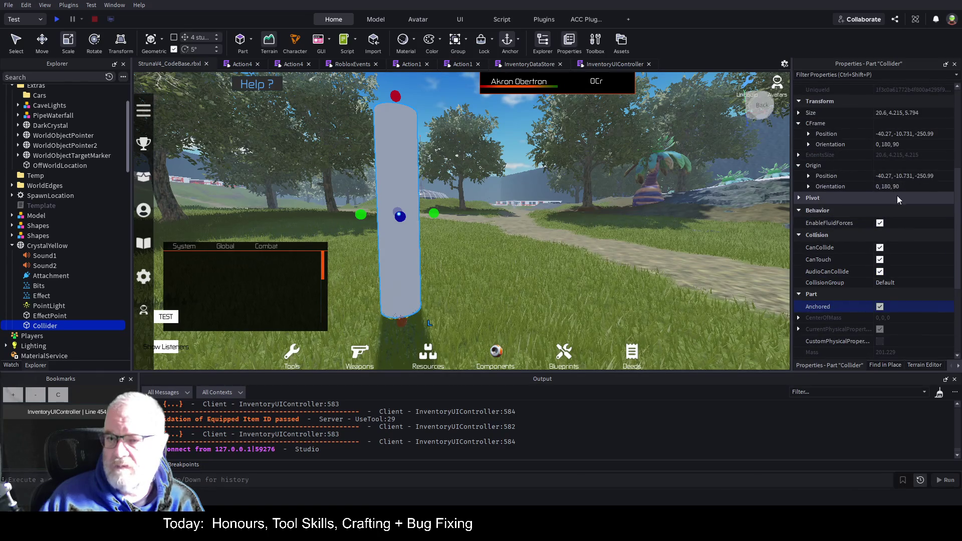
{"action": "scroll", "coordinate": [897, 200], "scroll_direction": "up", "scroll_amount": 6}
Set Collider's Transparency to 1, save the place and start a play-test.
{"action": "left_click", "coordinate": [909, 153]}
{"action": "type", "text": "1"}
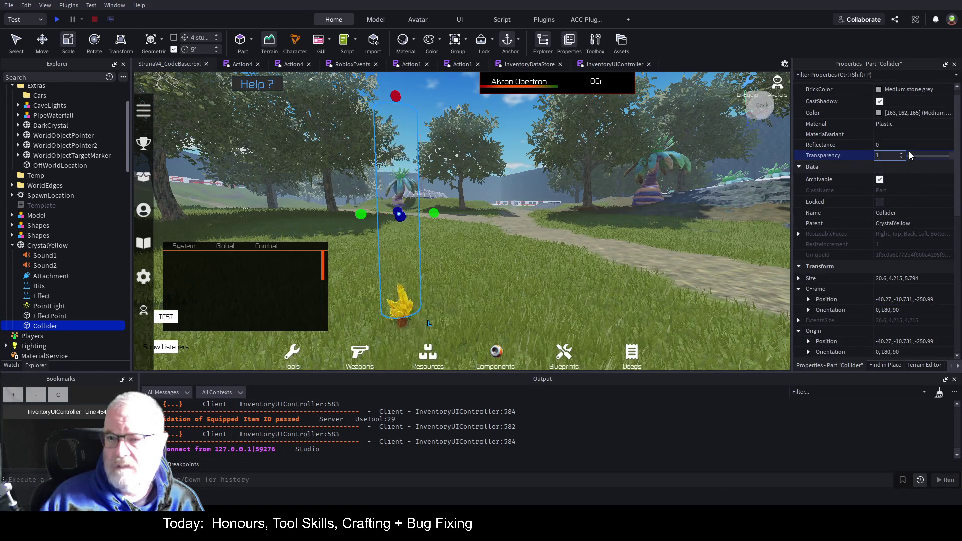
{"action": "key", "text": "ctrl+s"}
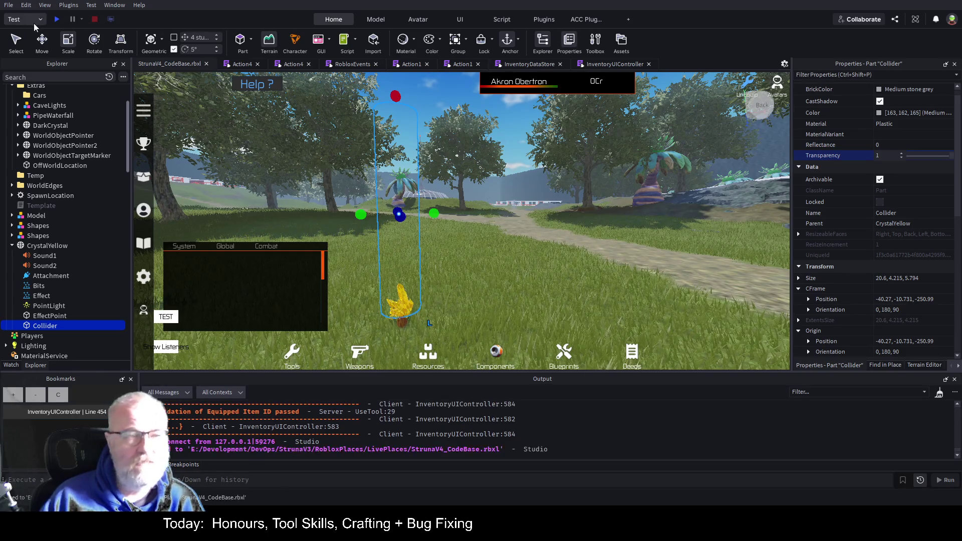
{"action": "left_click", "coordinate": [57, 19]}
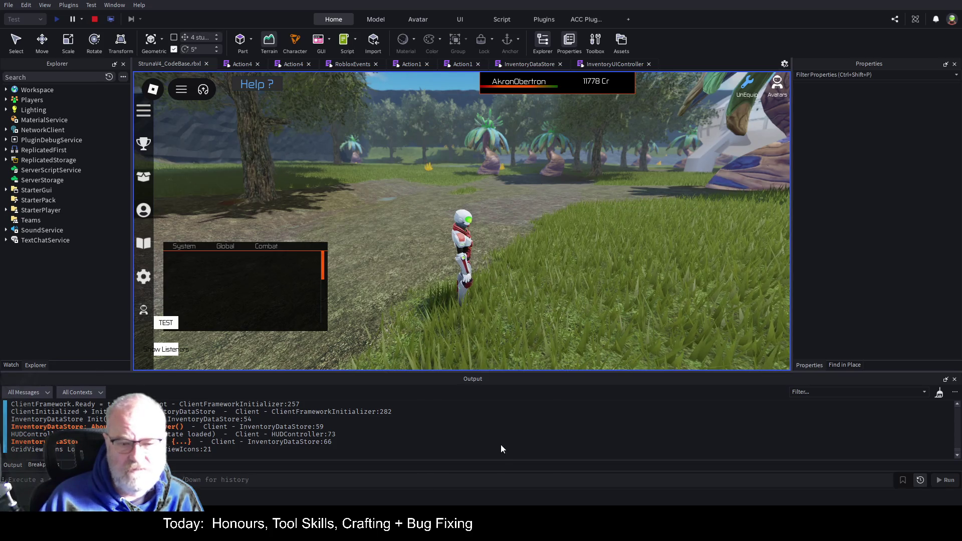
Equip the DE001 tool from the Tools inventory.
{"action": "left_click_drag", "start_coordinate": [527, 303], "coordinate": [557, 290]}
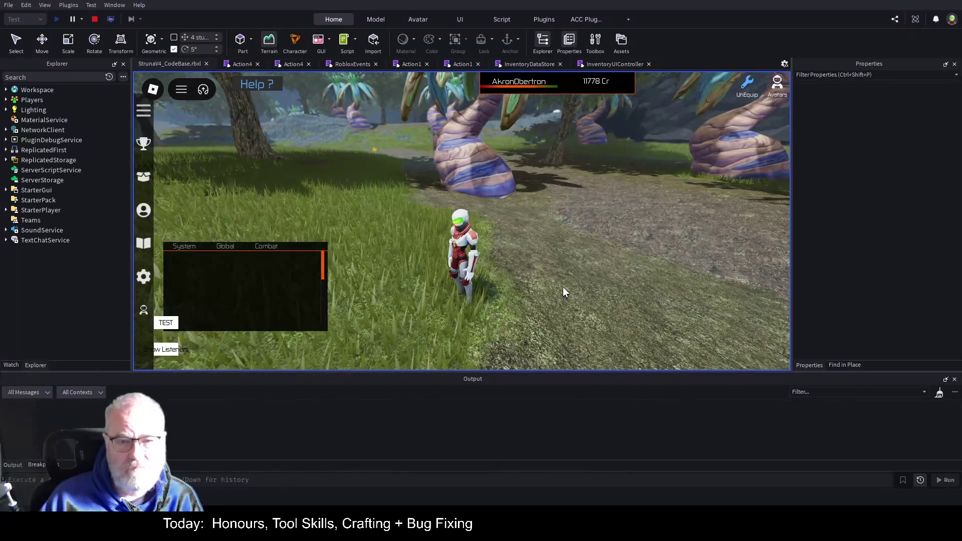
{"action": "key", "text": "w"}
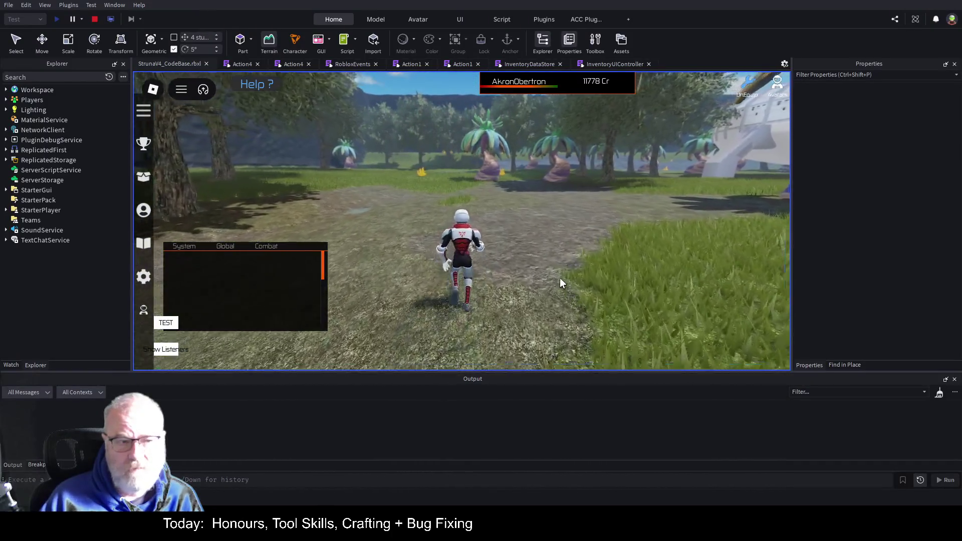
{"action": "key", "text": "i"}
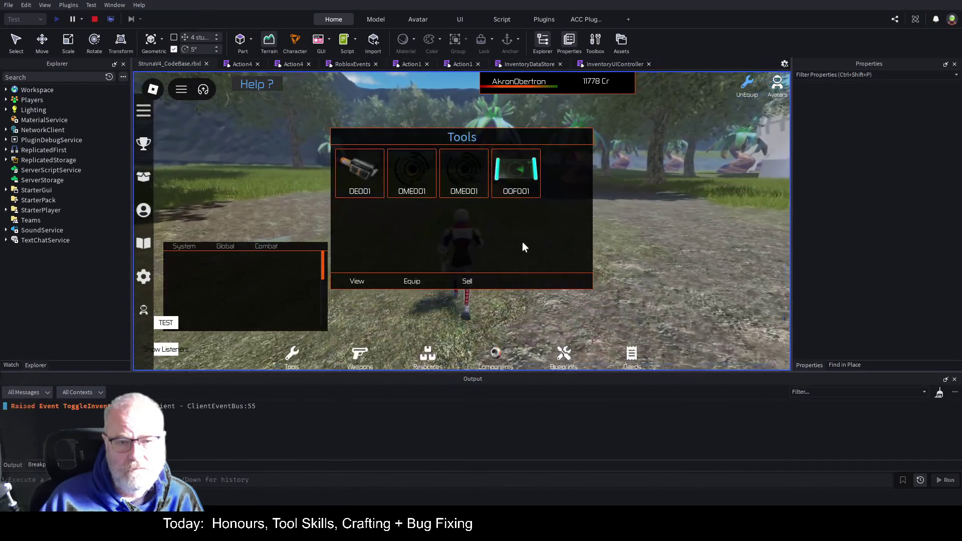
{"action": "left_click", "coordinate": [360, 176]}
{"action": "left_click", "coordinate": [412, 281]}
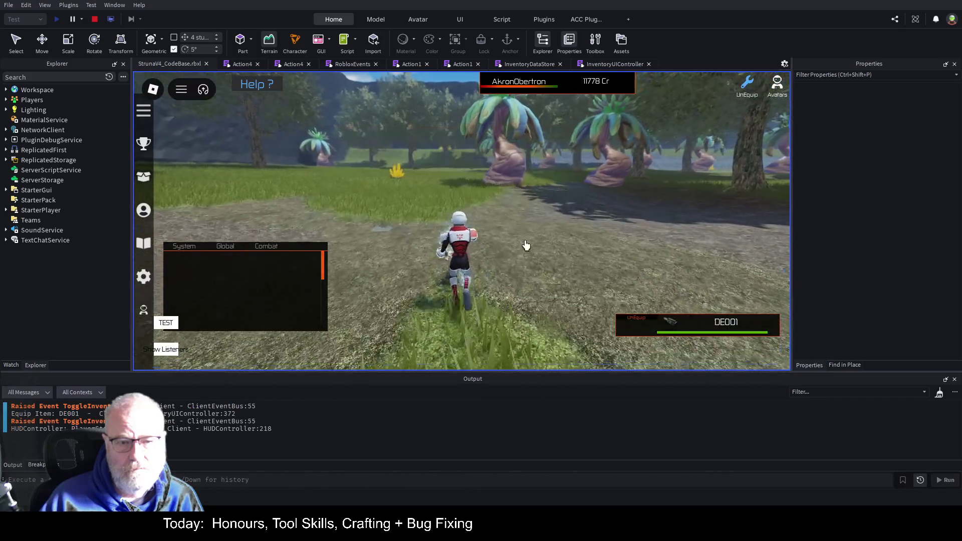
Run the character to the yellow crystal and fire DE001 at it twice.
{"action": "key", "text": "w"}
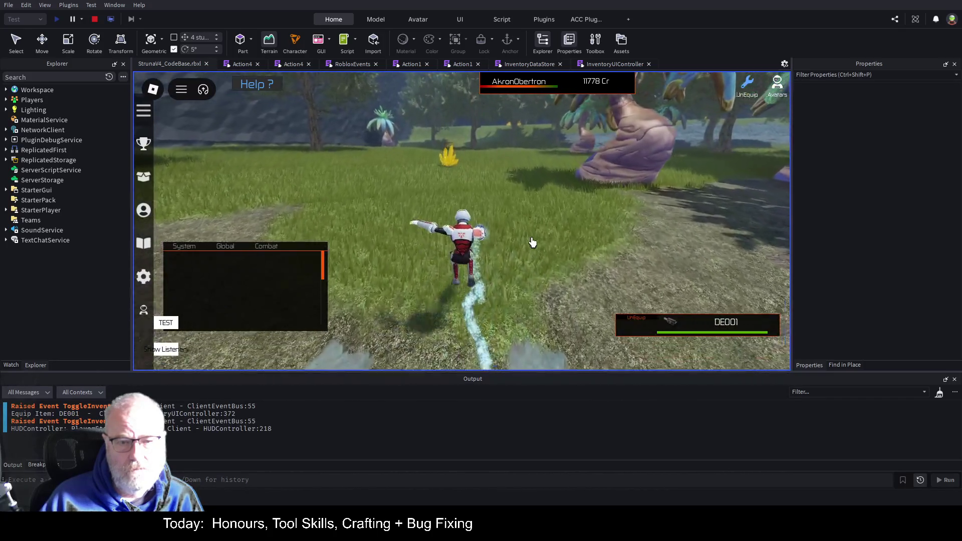
{"action": "key", "text": "w"}
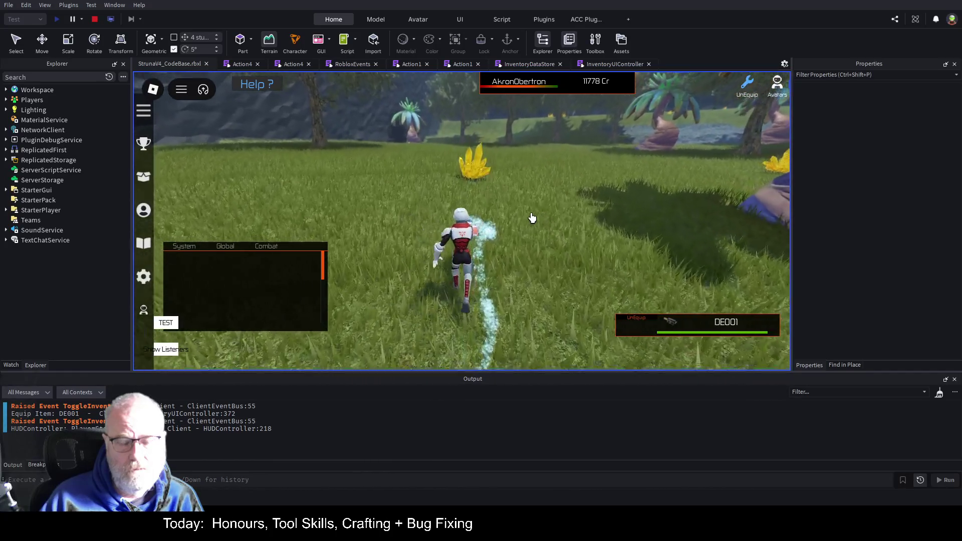
{"action": "key", "text": "w"}
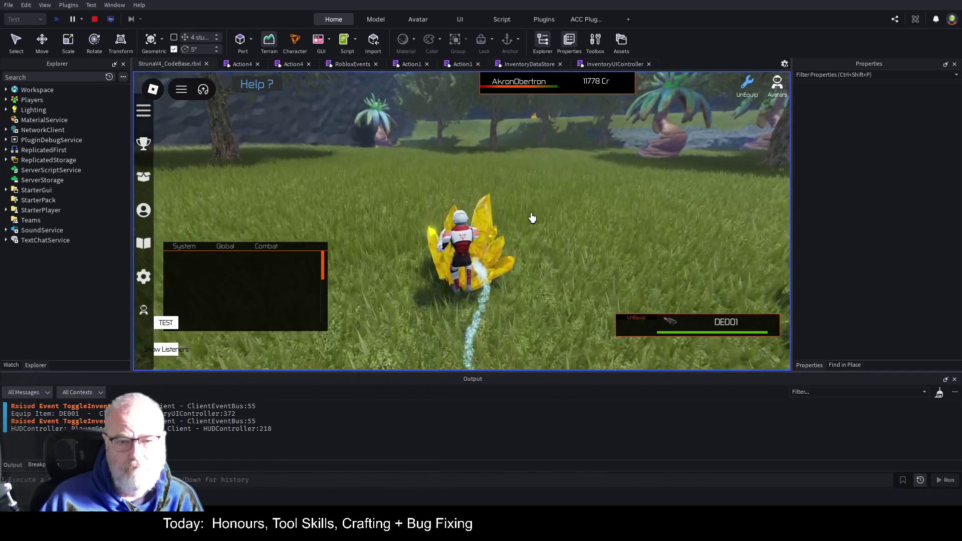
{"action": "key", "text": "a"}
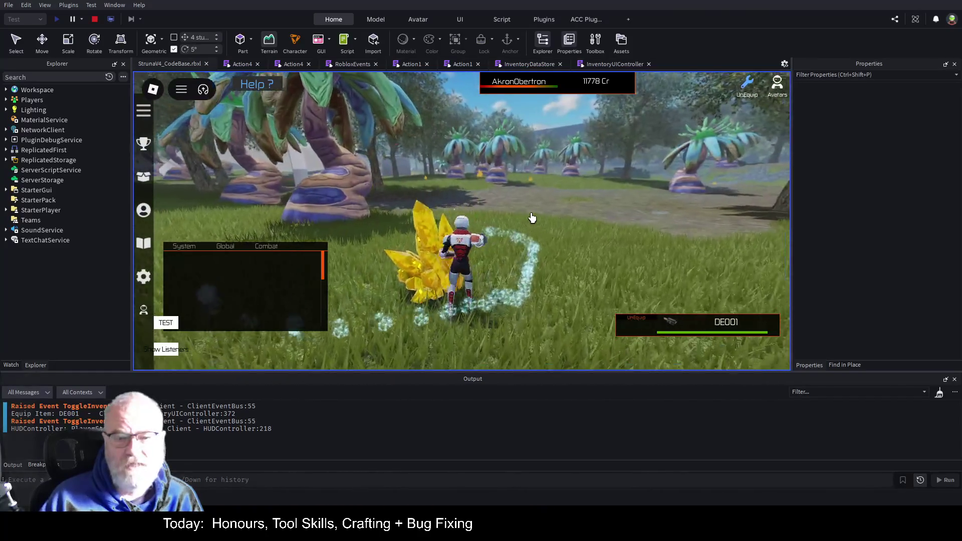
{"action": "key", "text": "w"}
{"action": "key", "text": "Left"}
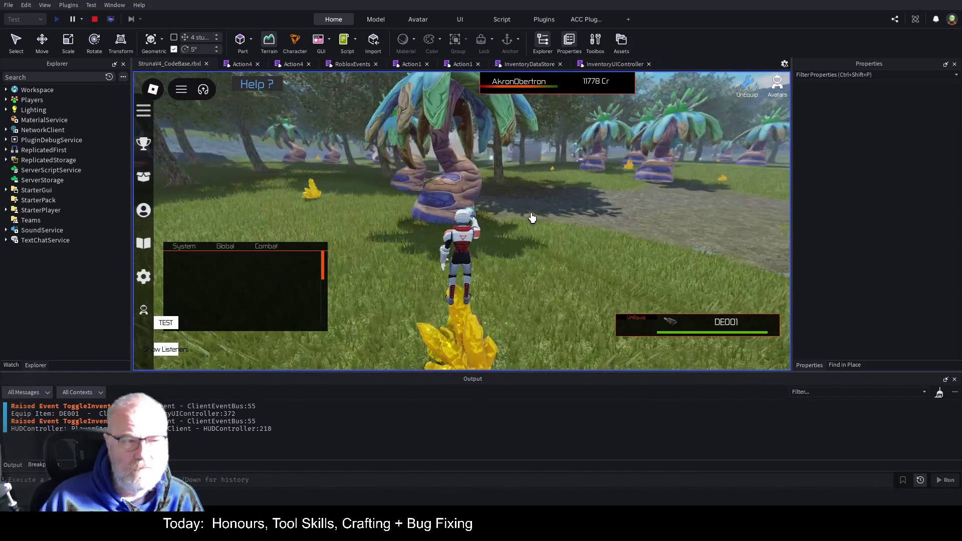
{"action": "left_click", "coordinate": [532, 217]}
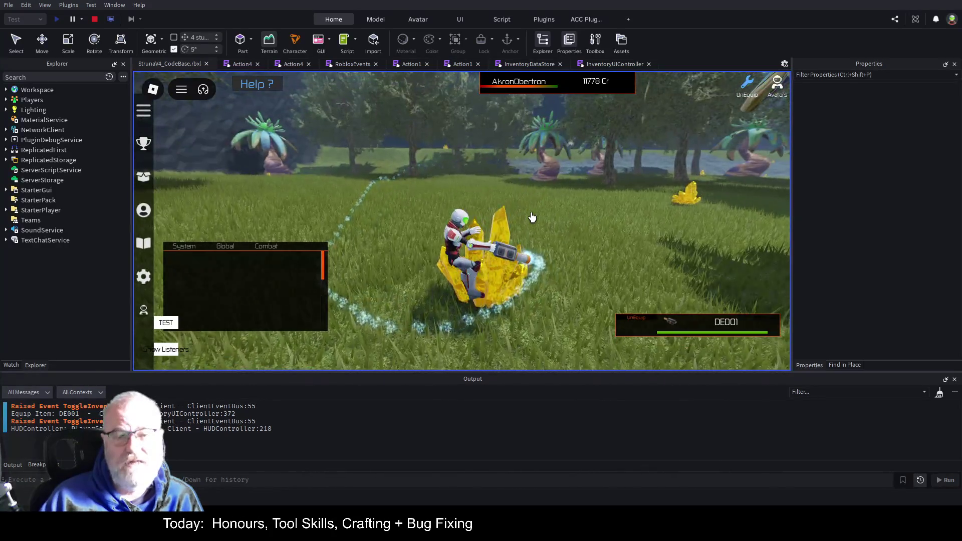
{"action": "key", "text": "w"}
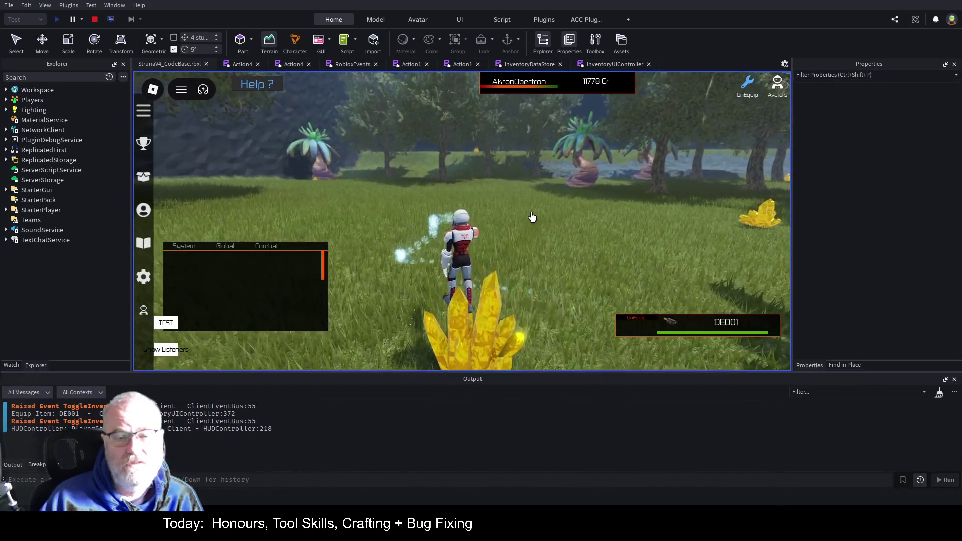
{"action": "left_click", "coordinate": [533, 216]}
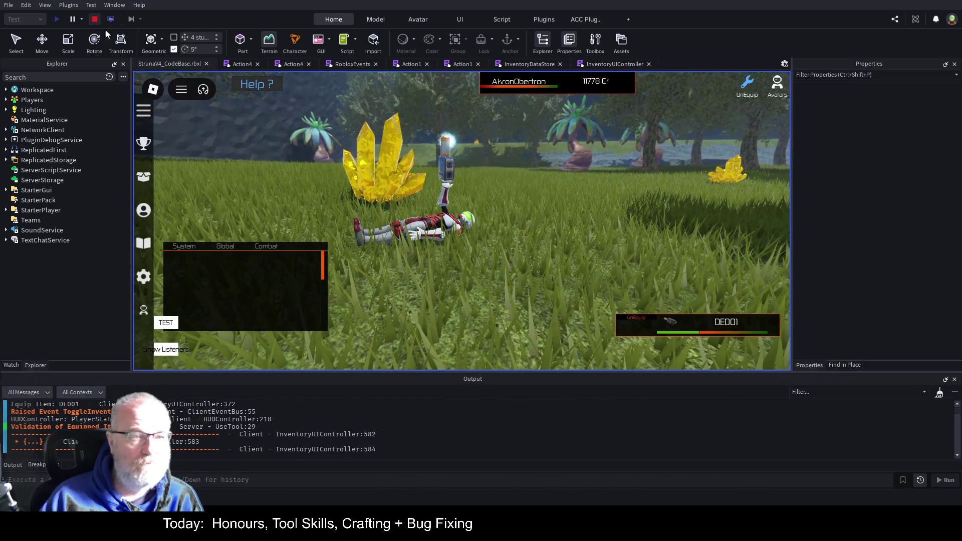
Stop the play-test, deselect the Collider and save the place.
{"action": "key", "text": "shift+F5"}
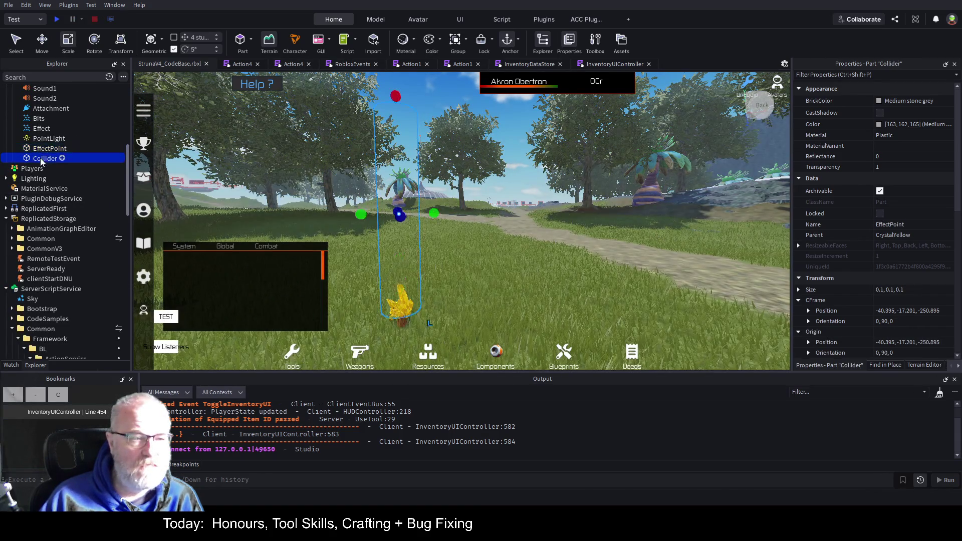
{"action": "left_click", "coordinate": [249, 139]}
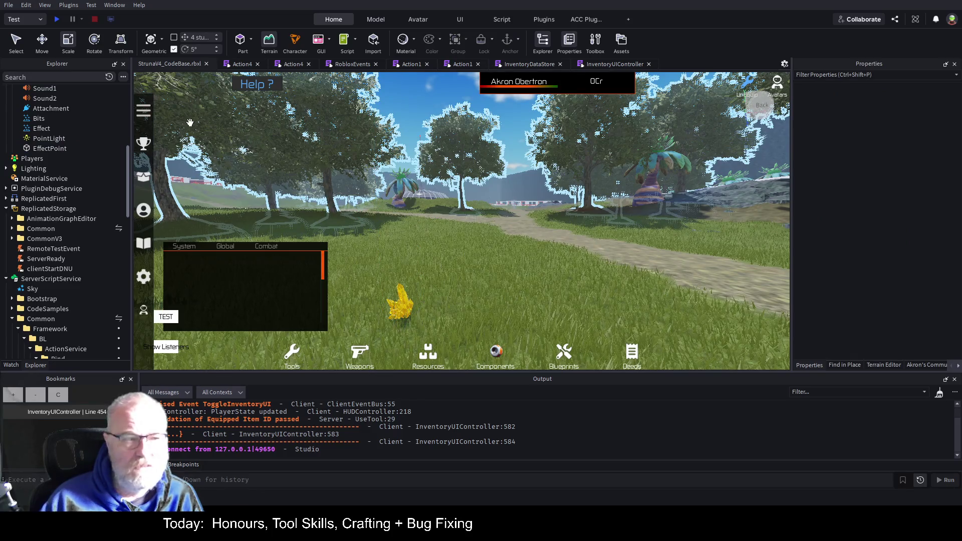
{"action": "key", "text": "ctrl+s"}
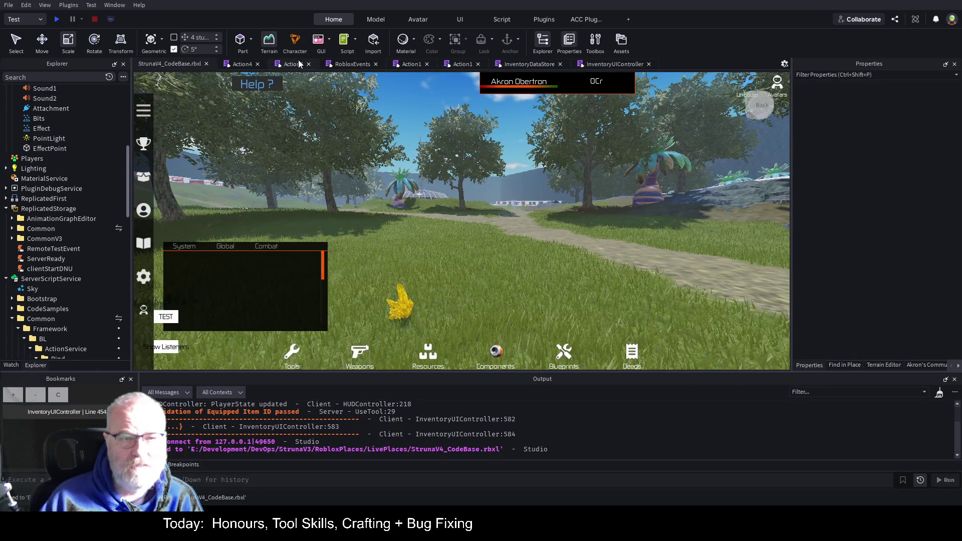
Comment out the faceTargetSmooth and local root lines in the Action4 script.
{"action": "left_click", "coordinate": [292, 64]}
{"action": "left_click", "coordinate": [200, 150]}
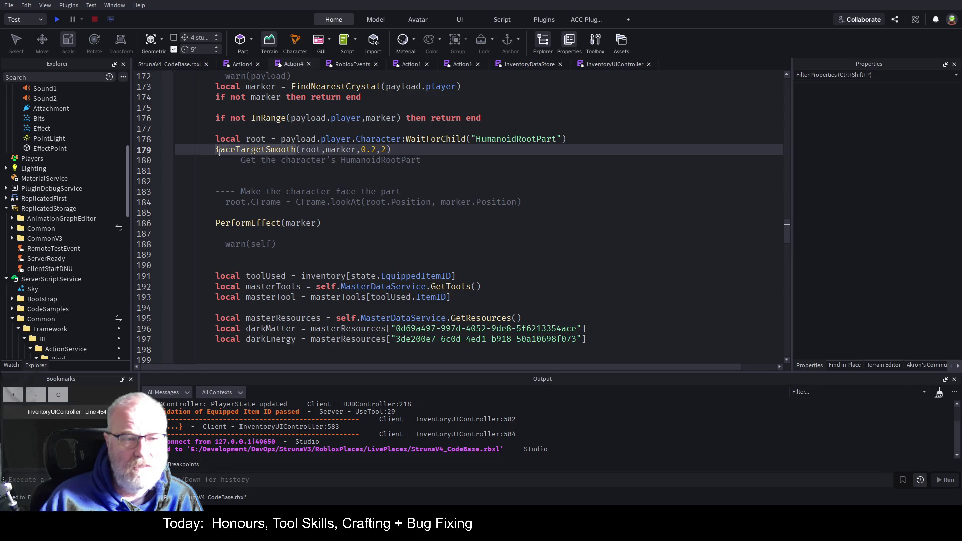
{"action": "type", "text": "--"}
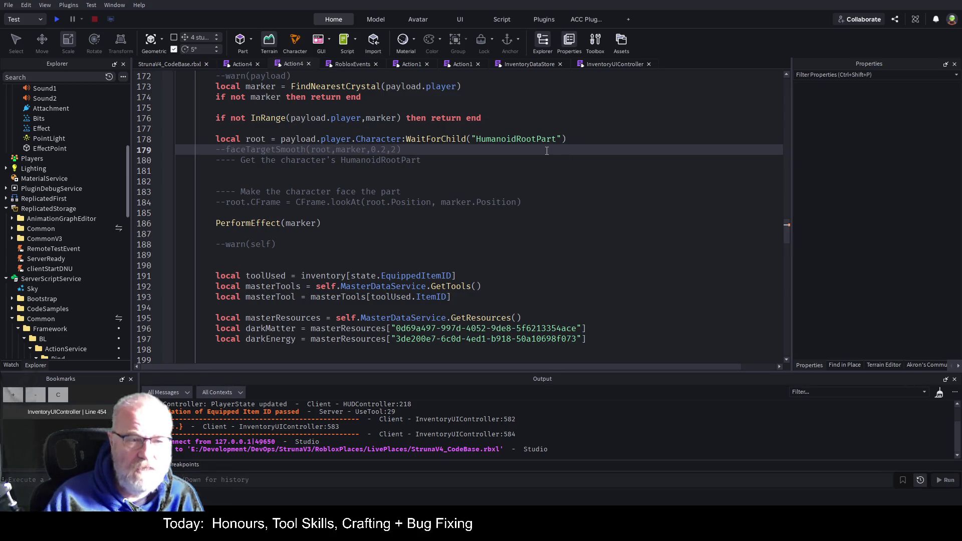
{"action": "key", "text": "ctrl+s"}
{"action": "key", "text": "Up"}
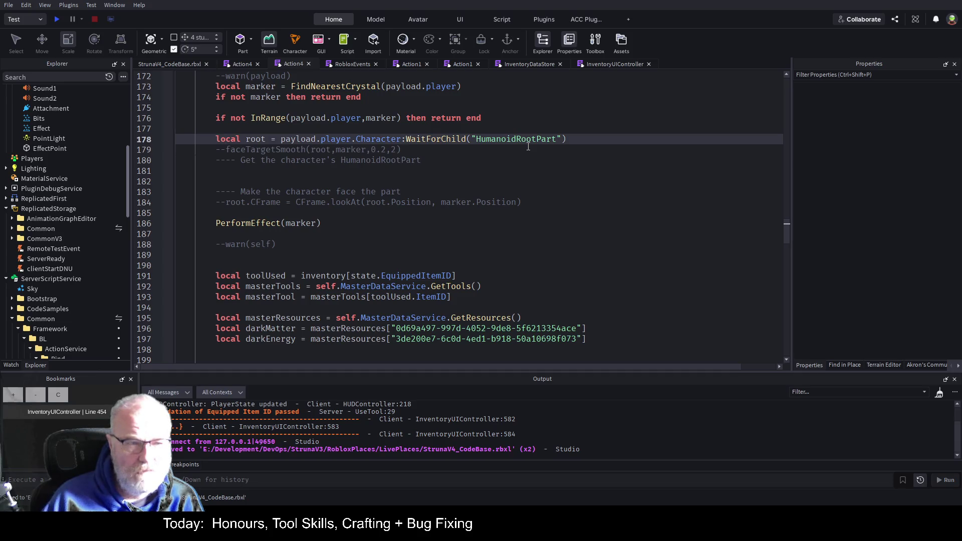
{"action": "key", "text": "Home"}
{"action": "type", "text": "--"}
Add a comment above explaining facing target makes players fall over, then save.
{"action": "key", "text": "Return"}
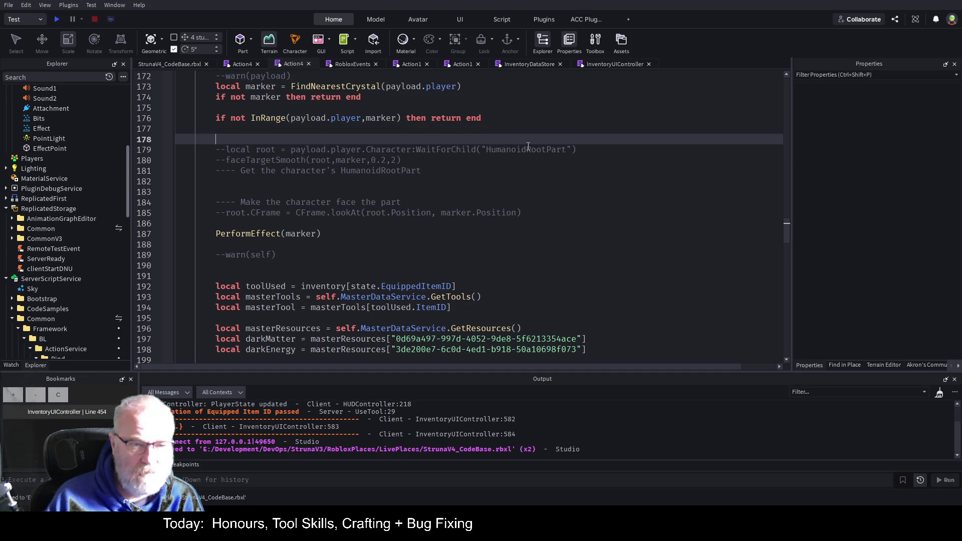
{"action": "type", "text": "--facing t"}
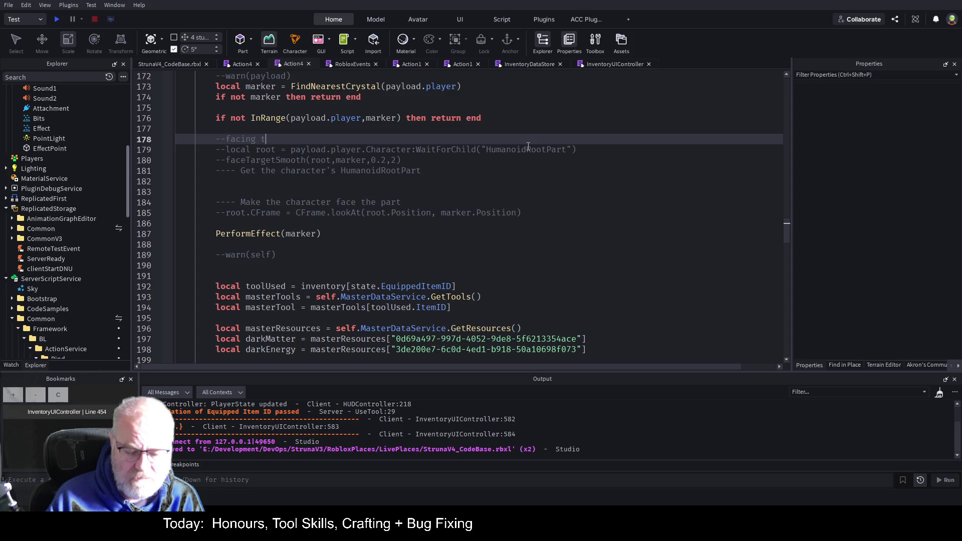
{"action": "type", "text": "arget cause"}
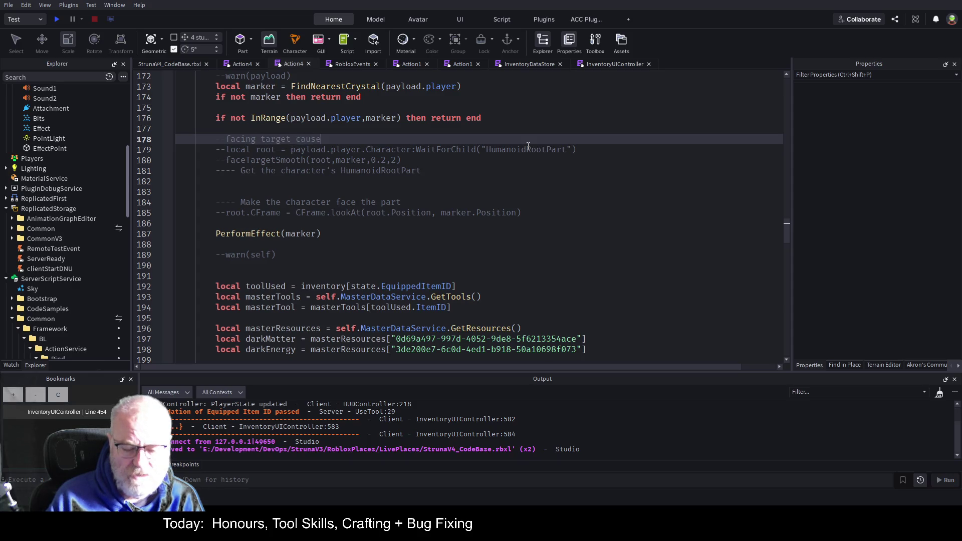
{"action": "type", "text": "s player to"}
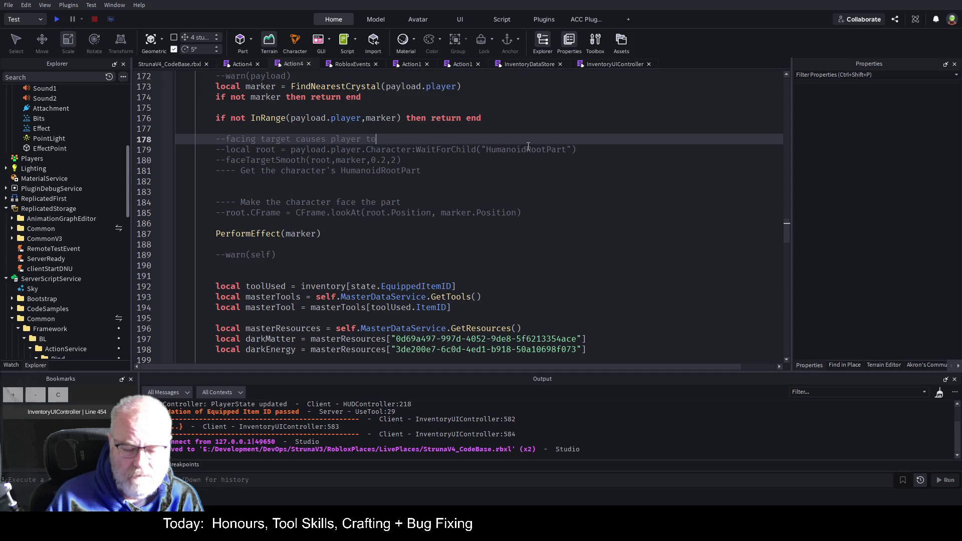
{"action": "type", "text": " fall over in"}
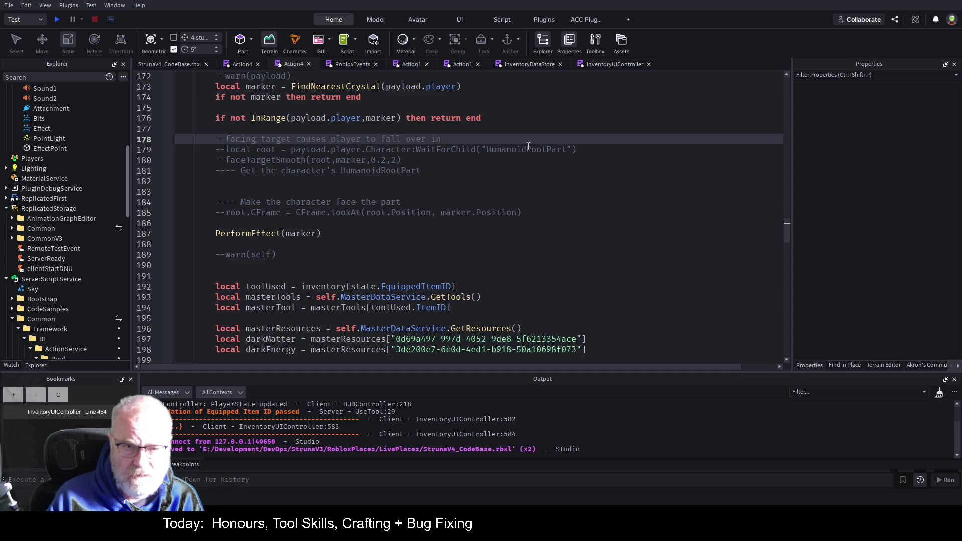
{"action": "type", "text": " certain"}
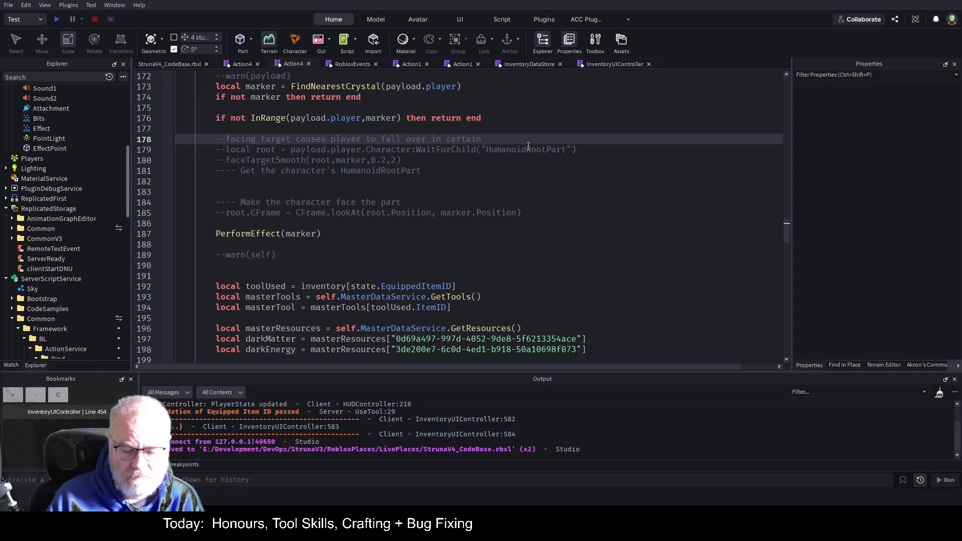
{"action": "type", "text": " cases so"}
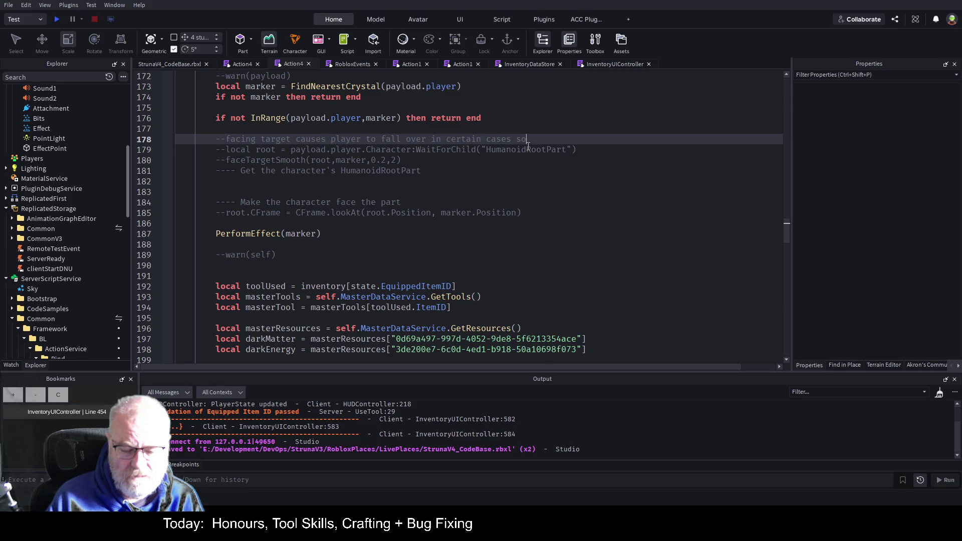
{"action": "type", "text": " not using"}
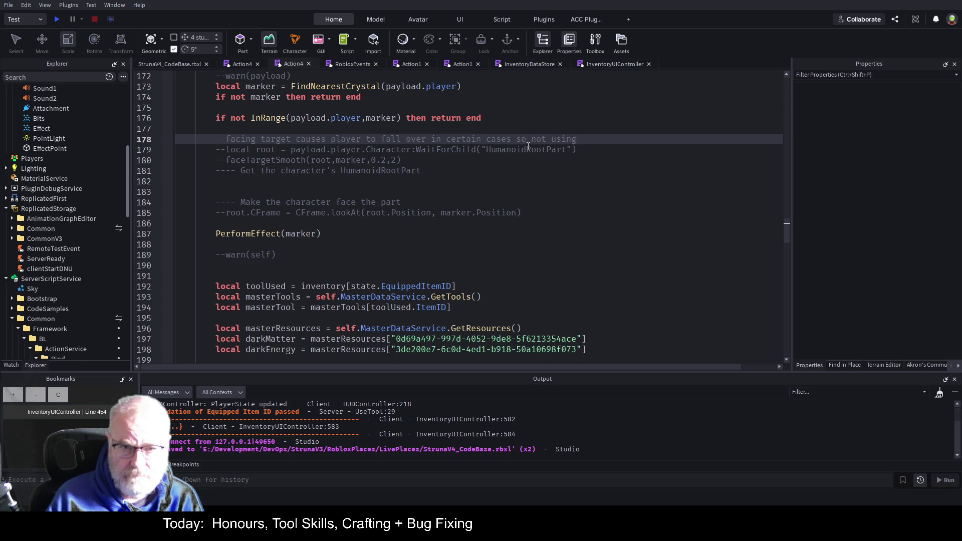
{"action": "type", "text": ","}
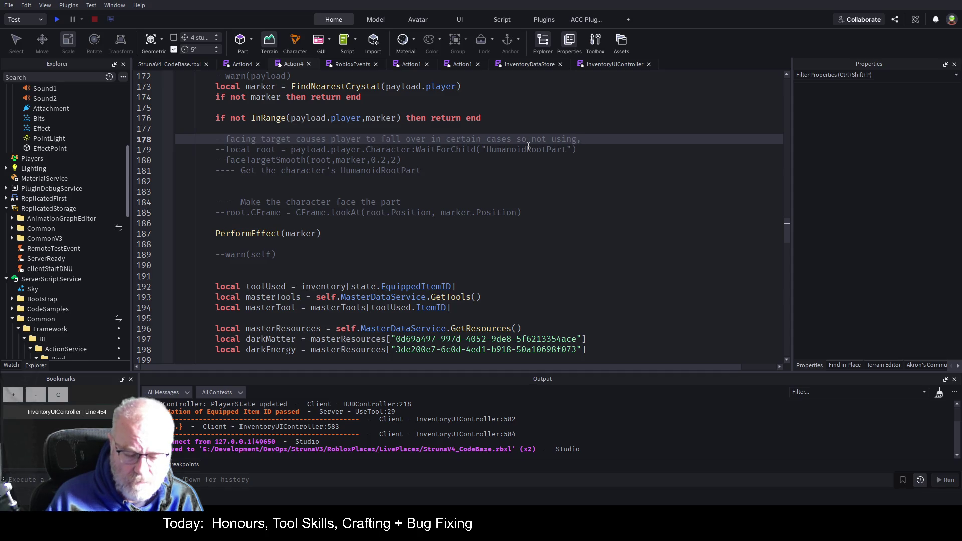
{"action": "type", "text": " we ight l"}
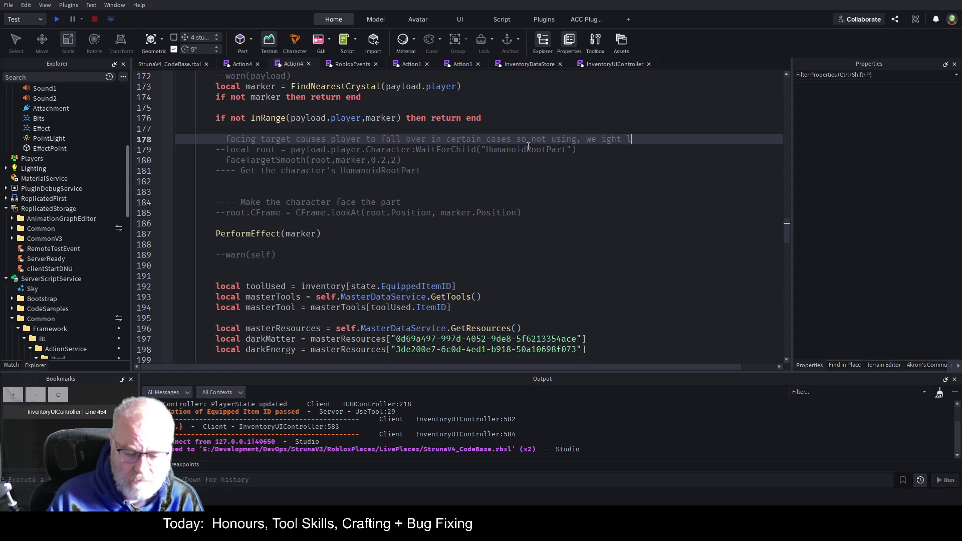
{"action": "type", "text": "ook at anim"}
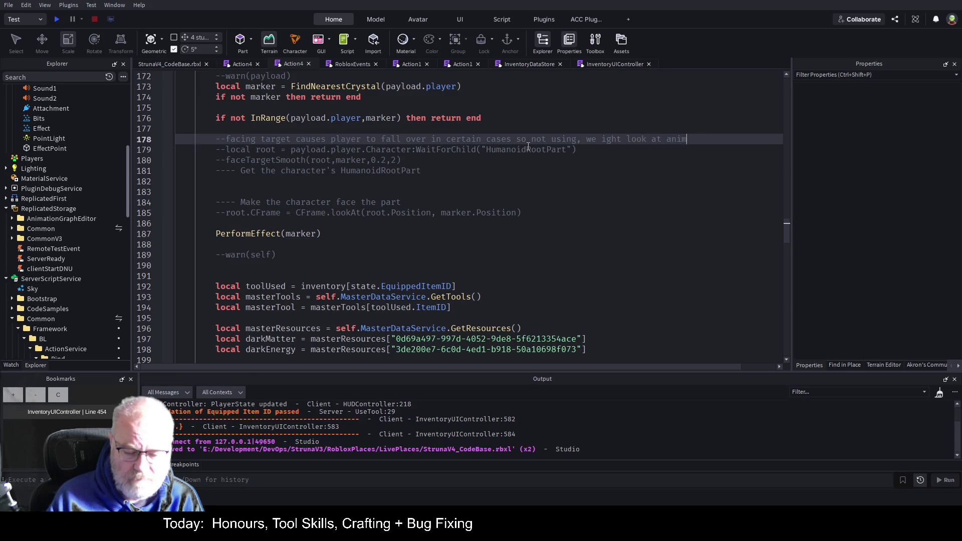
{"action": "type", "text": "ation later"}
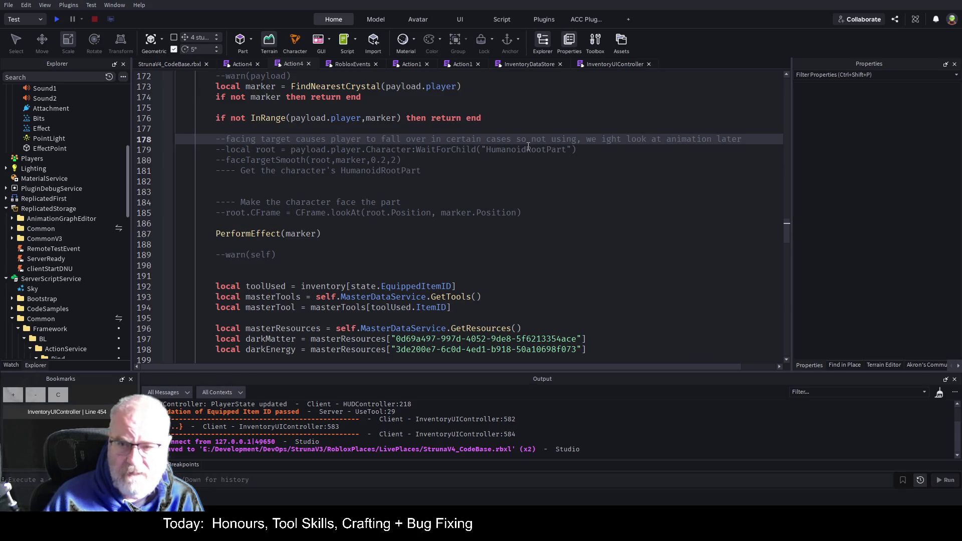
{"action": "key", "text": "ctrl+s"}
{"action": "left_click", "coordinate": [179, 64]}
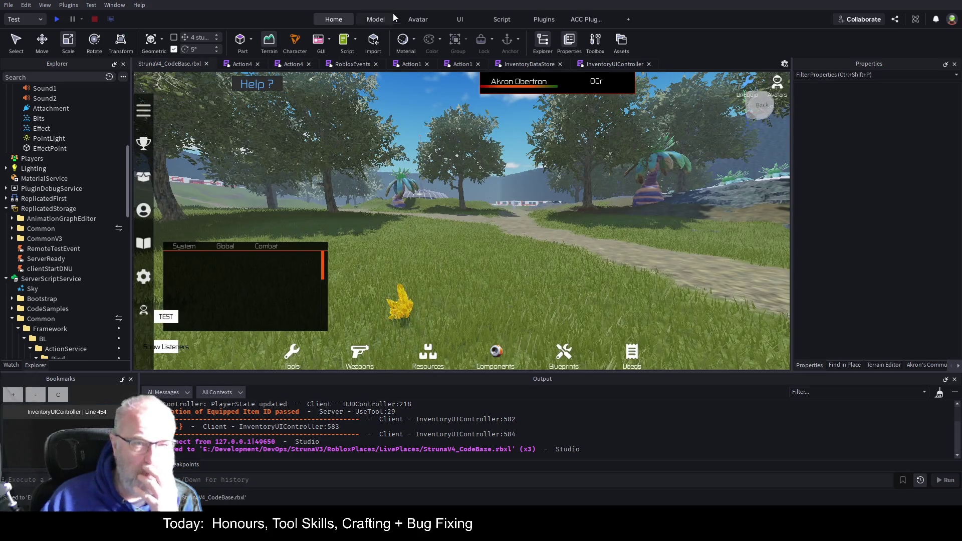
Open the Avatar Settings panel from the Avatar ribbon tab.
{"action": "left_click", "coordinate": [415, 22]}
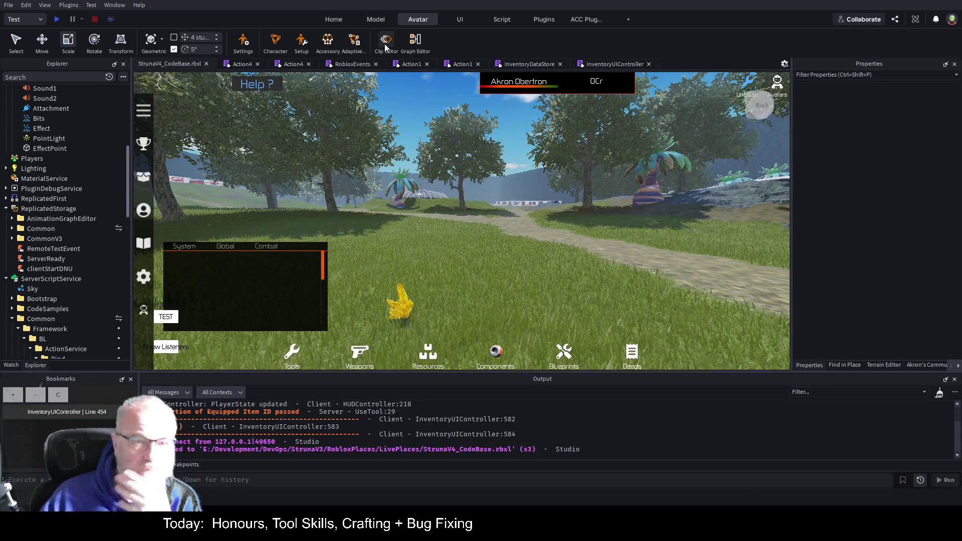
{"action": "left_click", "coordinate": [243, 43]}
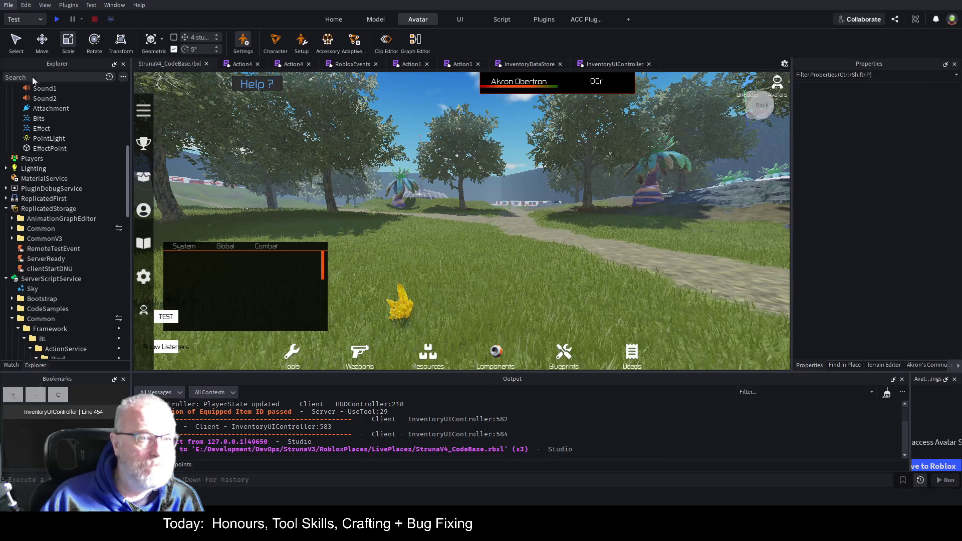
Save the place file with Ctrl+S.
{"action": "key", "text": "ctrl+s"}
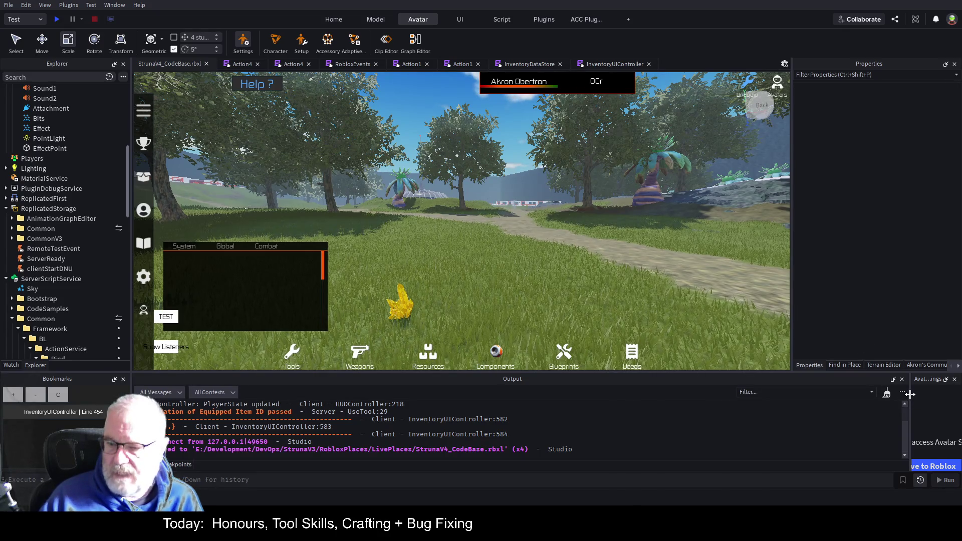
Widen the Avatar Settings panel and dock it as a tab in the central editor.
{"action": "left_click_drag", "start_coordinate": [909, 400], "coordinate": [646, 407]}
{"action": "mouse_move", "coordinate": [818, 380]}
{"action": "left_mouse_down"}
{"action": "mouse_move", "coordinate": [651, 300]}
{"action": "mouse_move", "coordinate": [497, 185]}
{"action": "mouse_move", "coordinate": [460, 175]}
{"action": "left_mouse_up"}
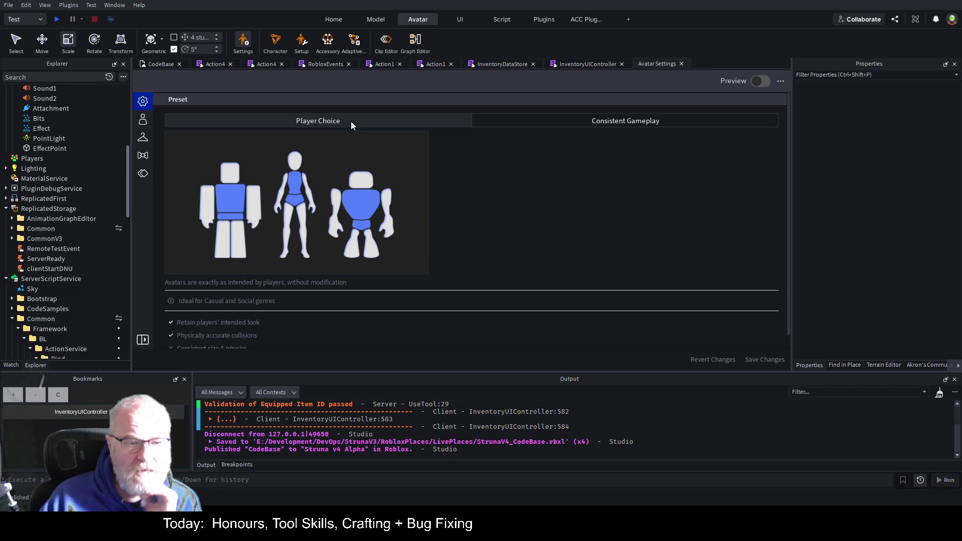
Compare presets, settle on Consistent Gameplay, then show Scale, Appearance and Build settings.
{"action": "left_click", "coordinate": [612, 124]}
{"action": "left_click", "coordinate": [465, 121]}
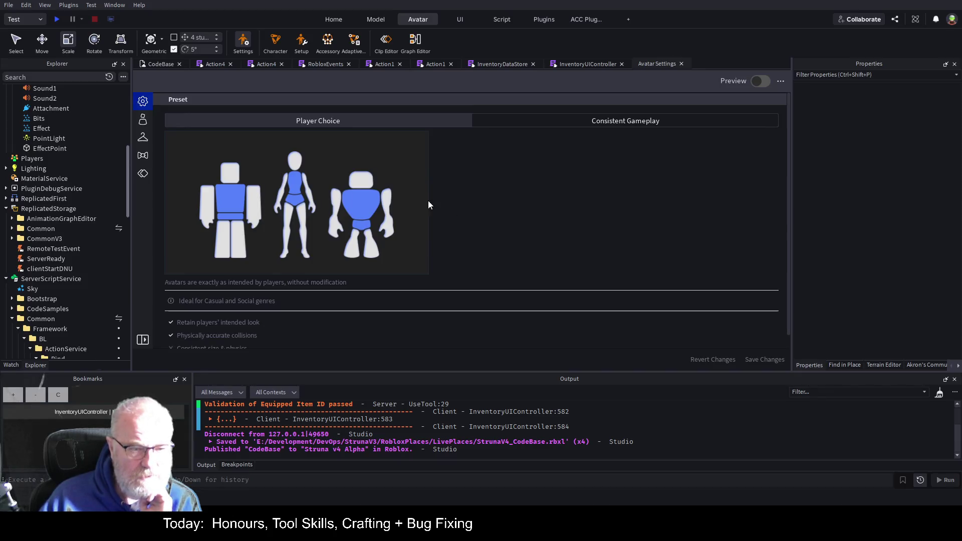
{"action": "left_click", "coordinate": [617, 122]}
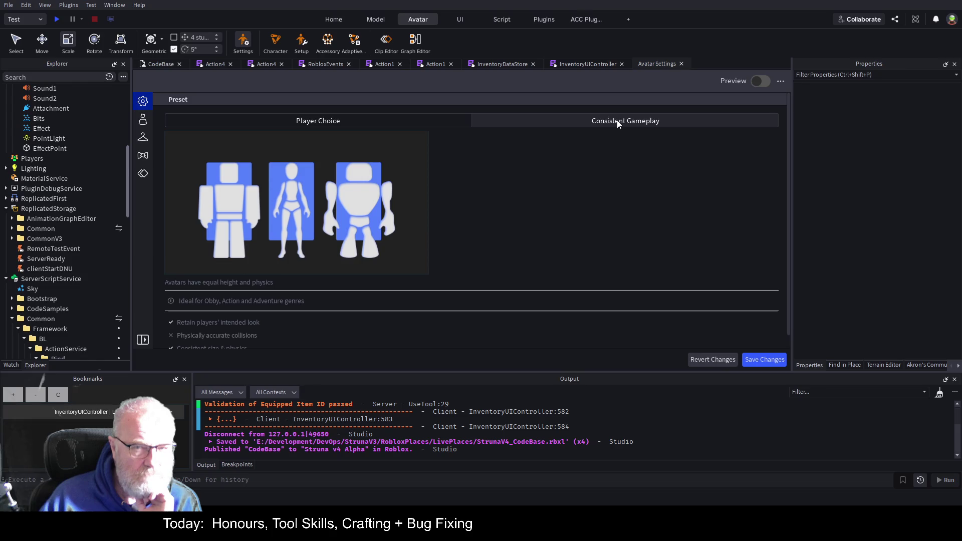
{"action": "left_click", "coordinate": [399, 125]}
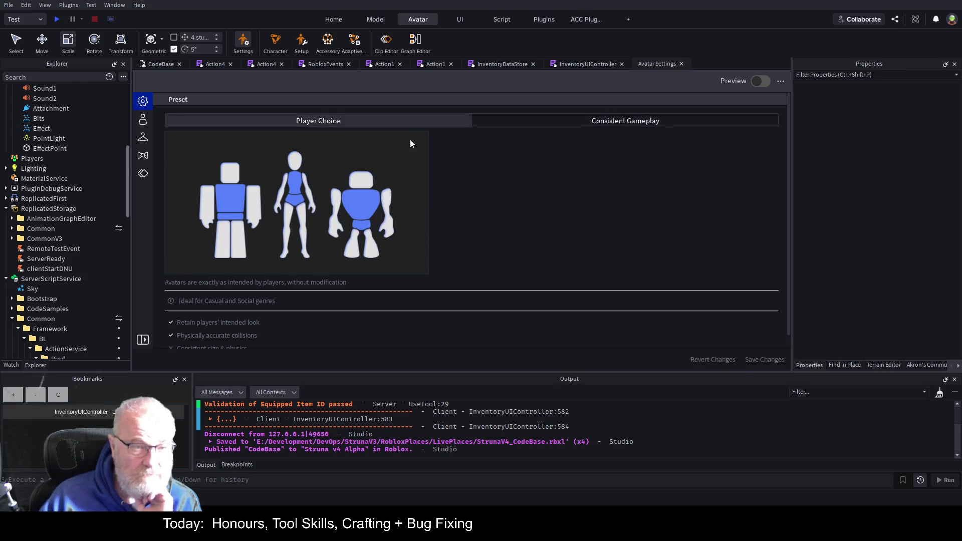
{"action": "scroll", "coordinate": [475, 185], "scroll_direction": "down", "scroll_amount": 1}
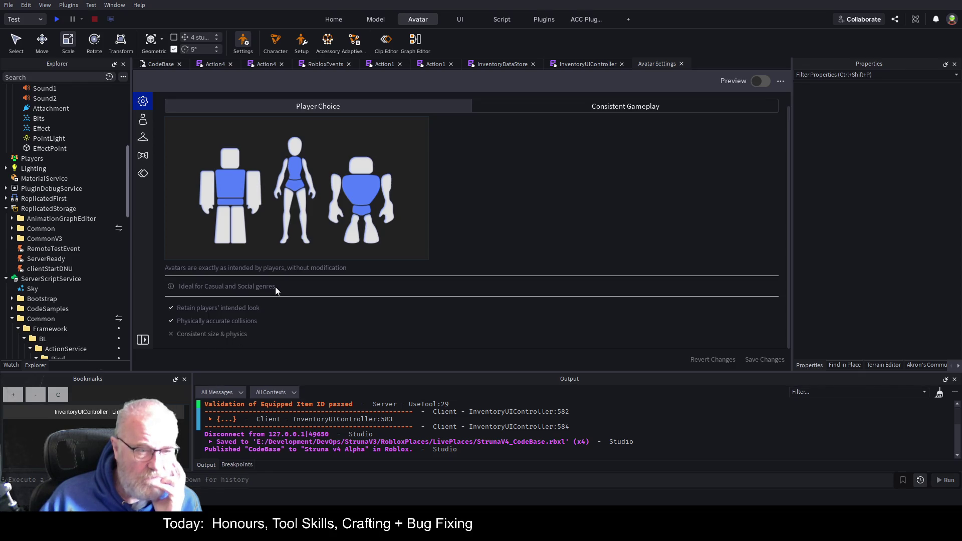
{"action": "left_click", "coordinate": [613, 105]}
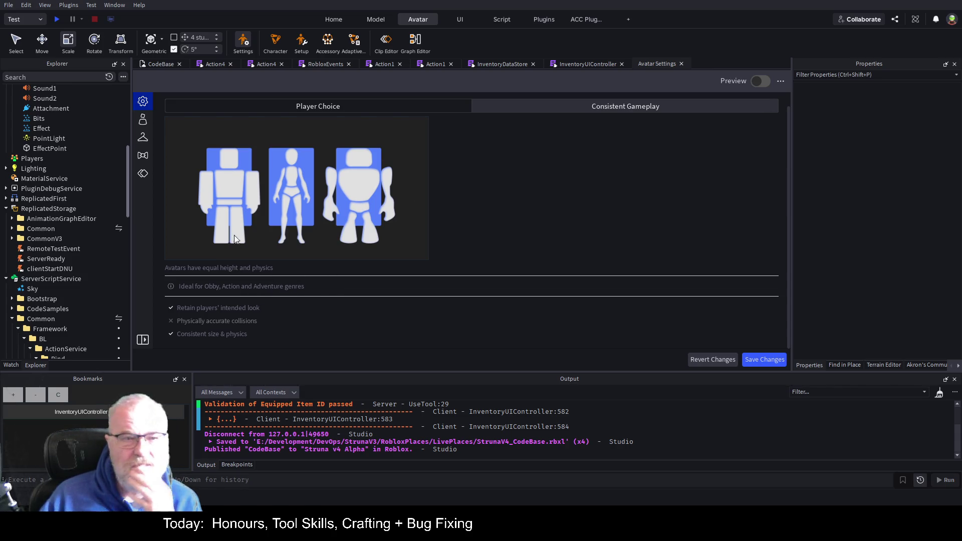
{"action": "left_click", "coordinate": [143, 121]}
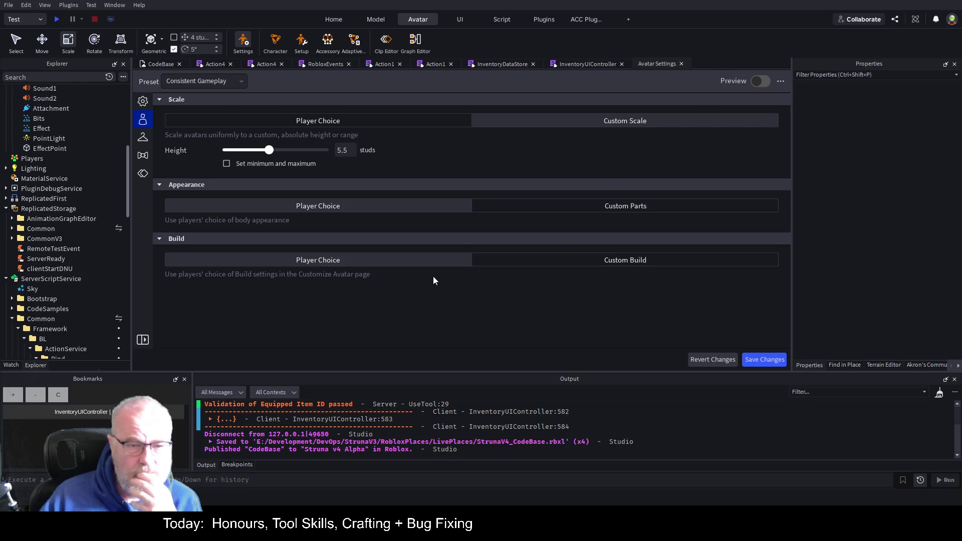
Try custom appearance and scale options, then return Appearance, Build and Scale to Player Choice.
{"action": "left_click", "coordinate": [602, 210]}
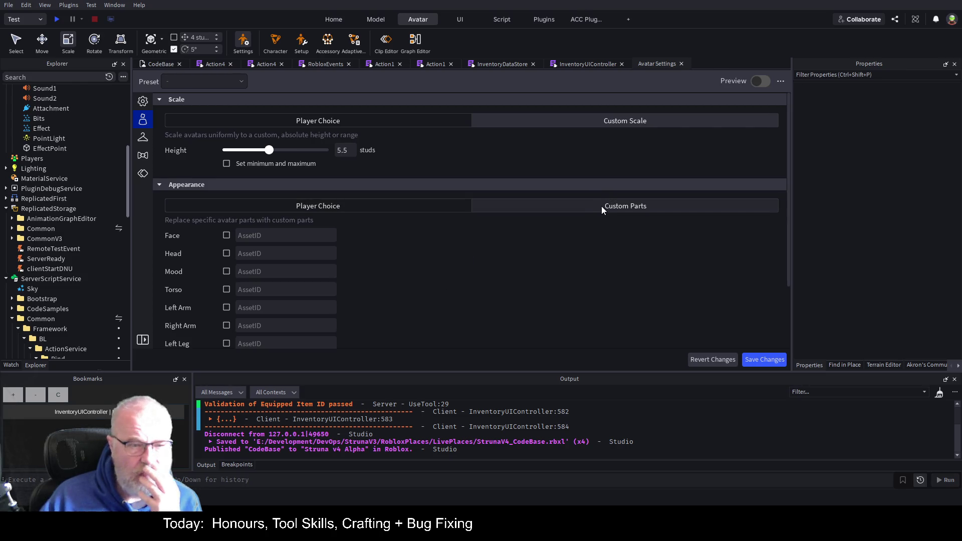
{"action": "left_click", "coordinate": [356, 204]}
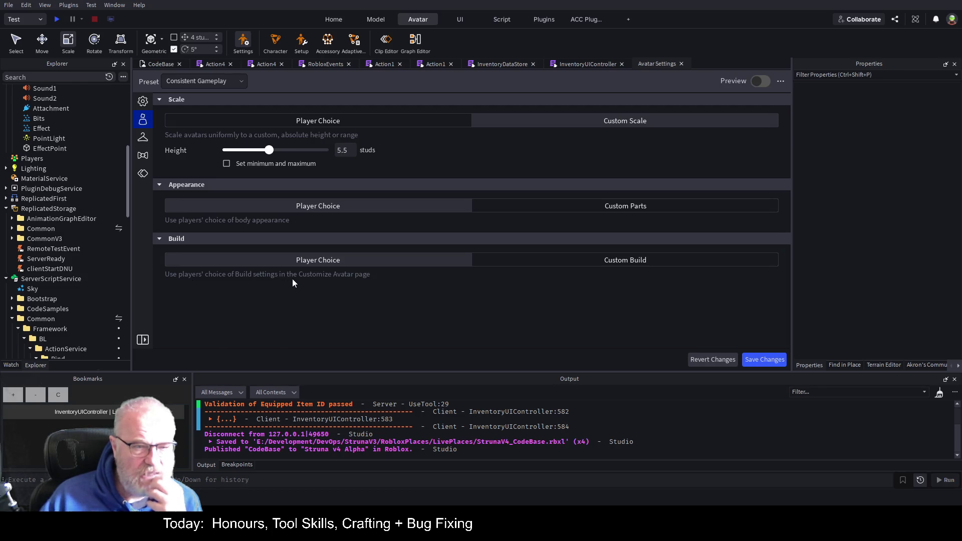
{"action": "left_click", "coordinate": [587, 257]}
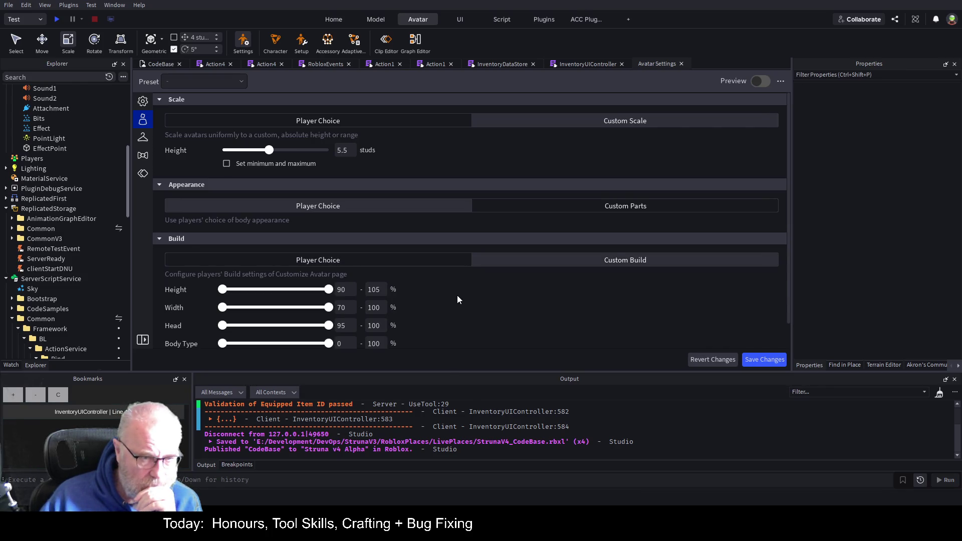
{"action": "scroll", "coordinate": [457, 299], "scroll_direction": "down", "scroll_amount": 1}
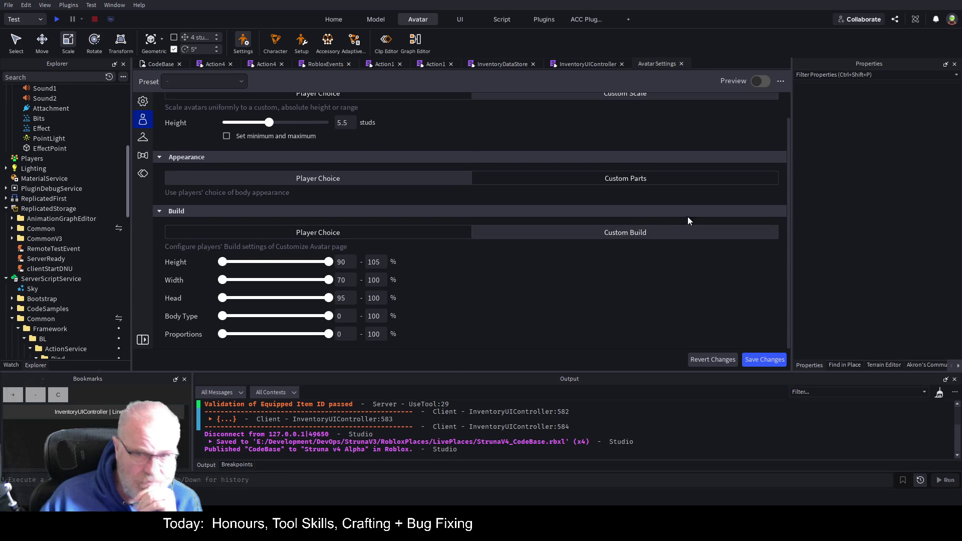
{"action": "left_click", "coordinate": [404, 236]}
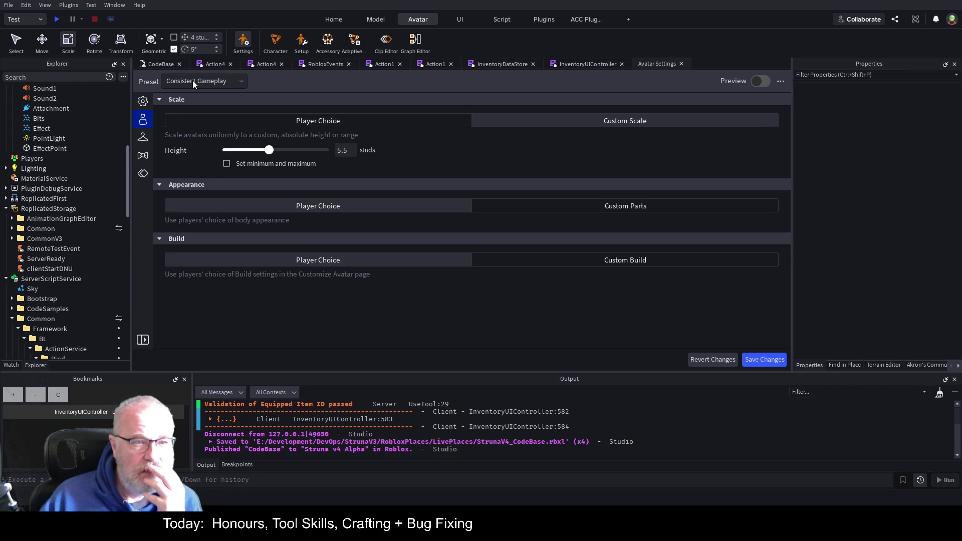
{"action": "left_click", "coordinate": [323, 118]}
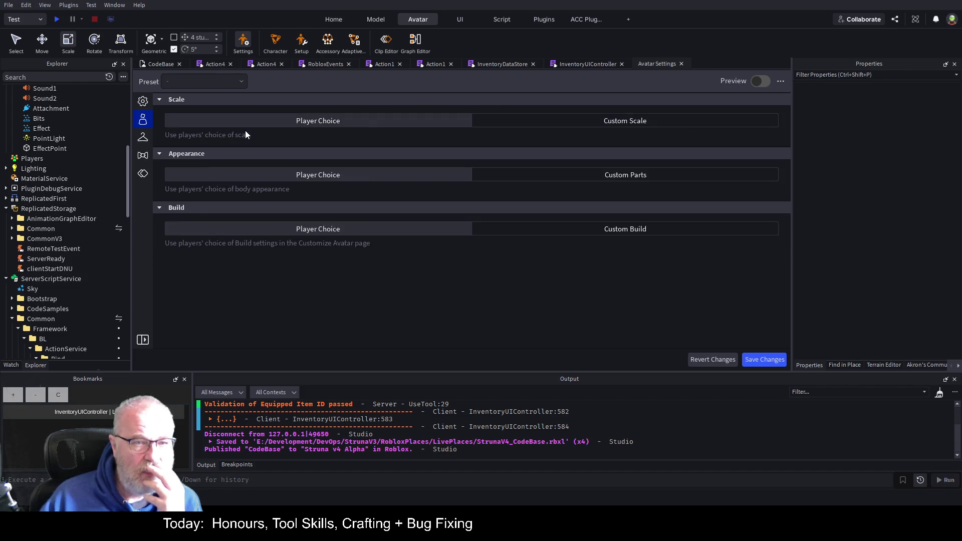
Browse the Clothing, Accessory and Collision settings, then revert the unsaved changes.
{"action": "left_click", "coordinate": [137, 142]}
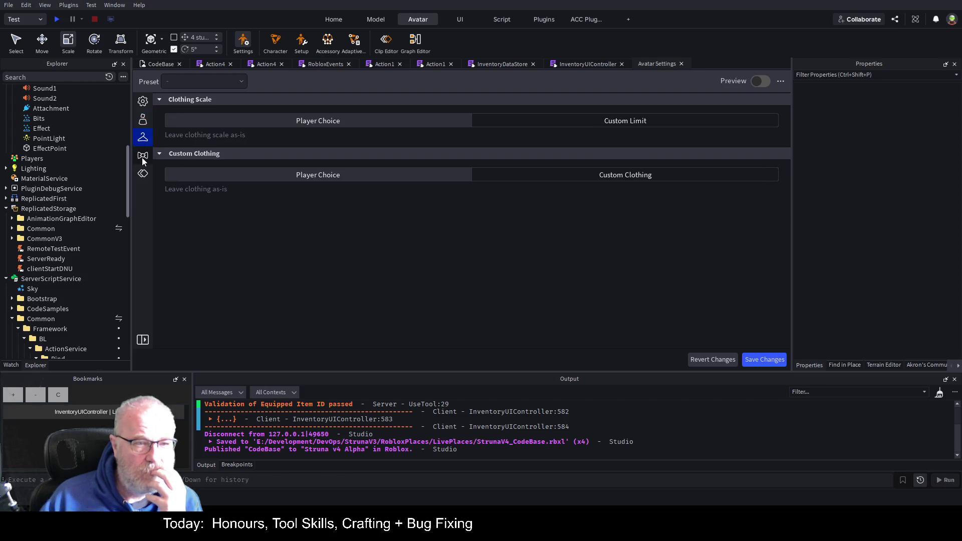
{"action": "left_click", "coordinate": [142, 158]}
{"action": "left_click", "coordinate": [143, 174]}
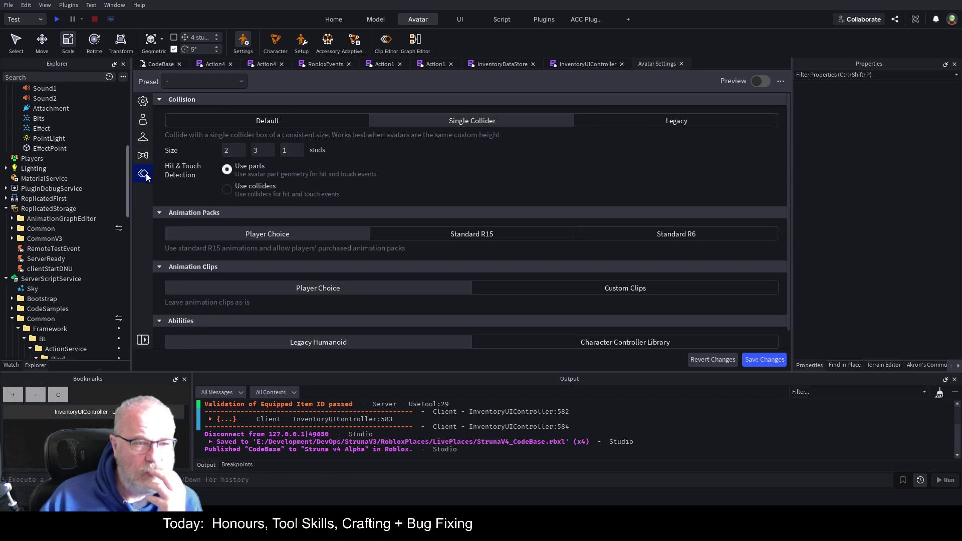
{"action": "left_click", "coordinate": [715, 360]}
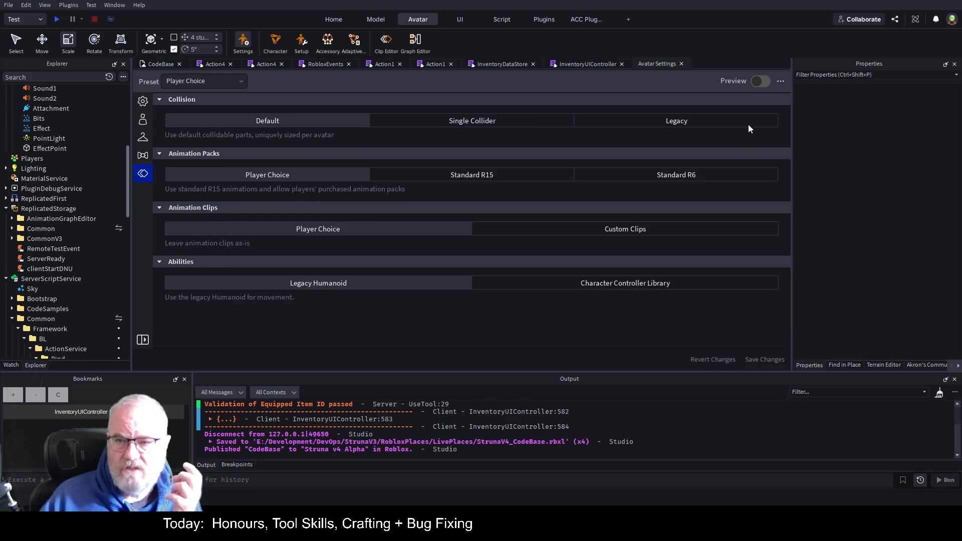
Close Avatar Settings, return to the CodeBase game view and open the R15 Character generator.
{"action": "left_click", "coordinate": [681, 64]}
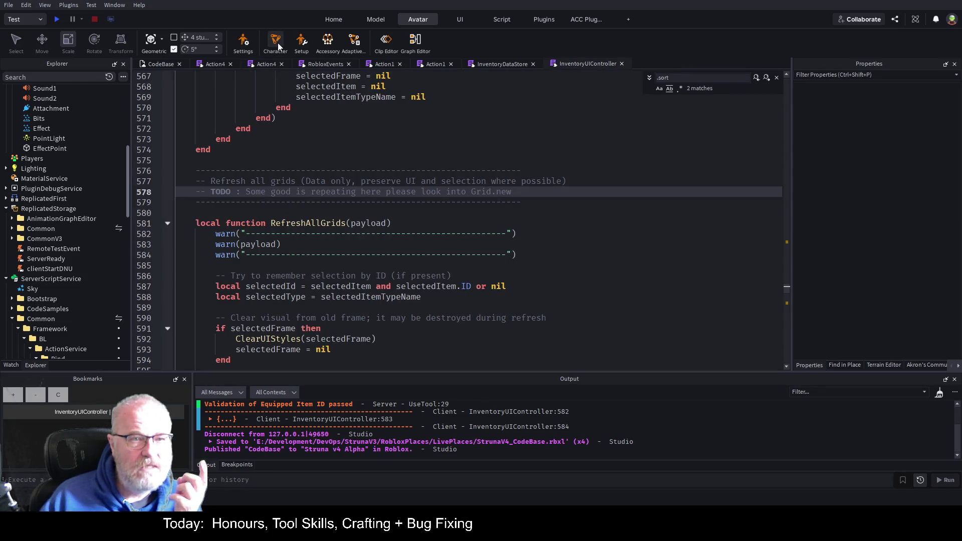
{"action": "left_click", "coordinate": [159, 63]}
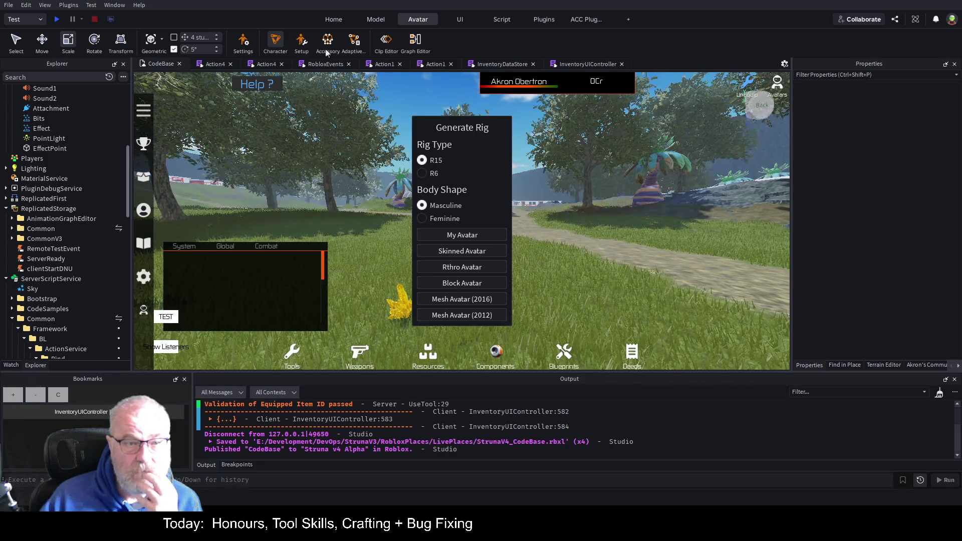
{"action": "left_click", "coordinate": [279, 42]}
{"action": "left_click", "coordinate": [279, 42]}
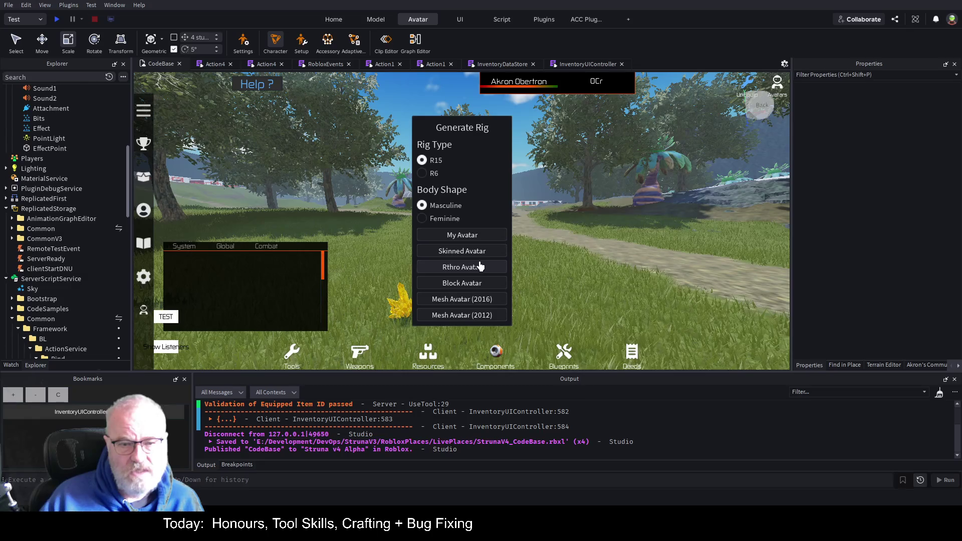
{"action": "key", "text": "Right"}
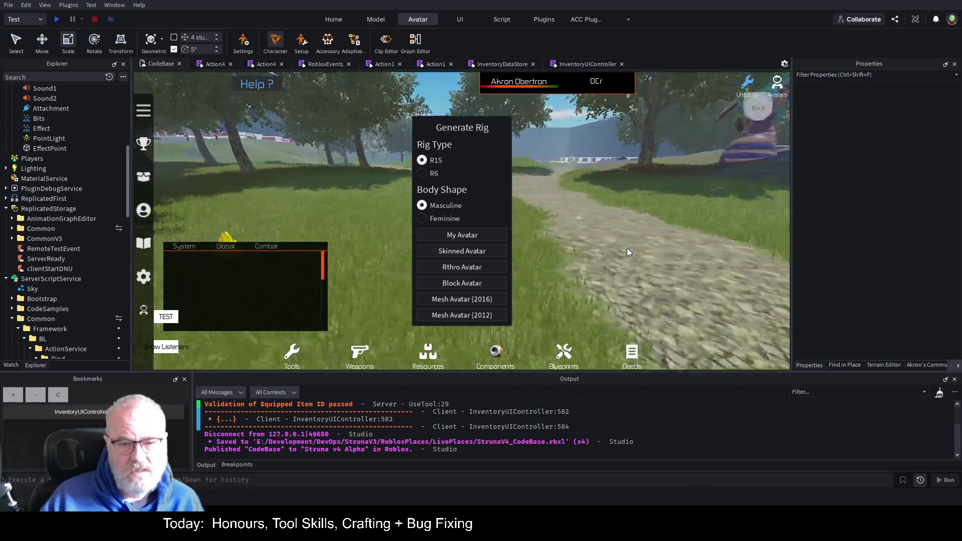
Generate an R15 Rig and drag it farther along the stone path.
{"action": "left_click", "coordinate": [461, 251]}
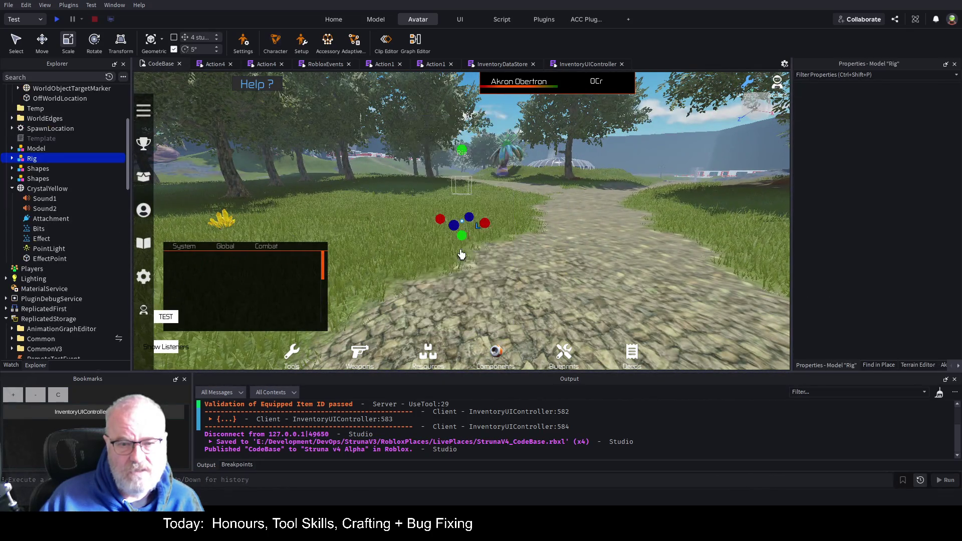
{"action": "key", "text": "f"}
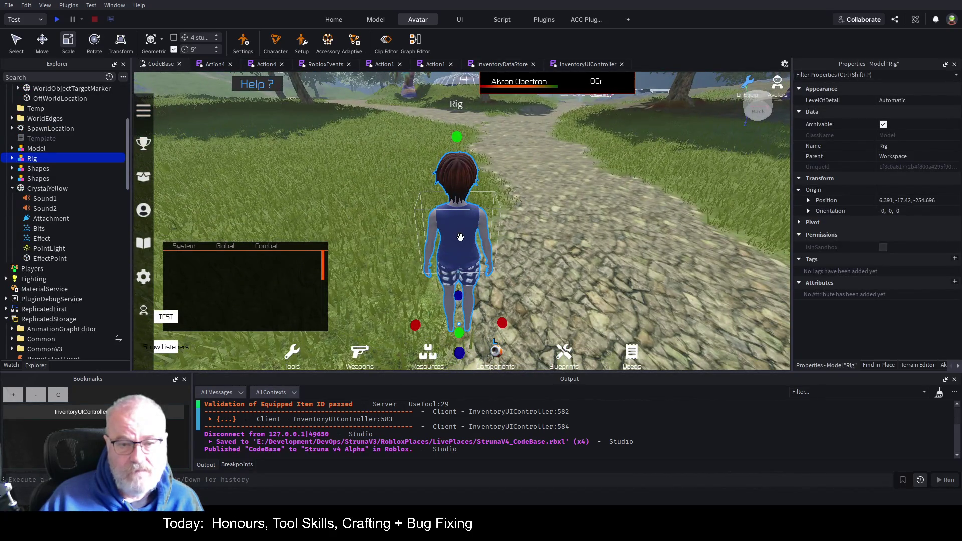
{"action": "left_click_drag", "start_coordinate": [447, 250], "coordinate": [535, 233]}
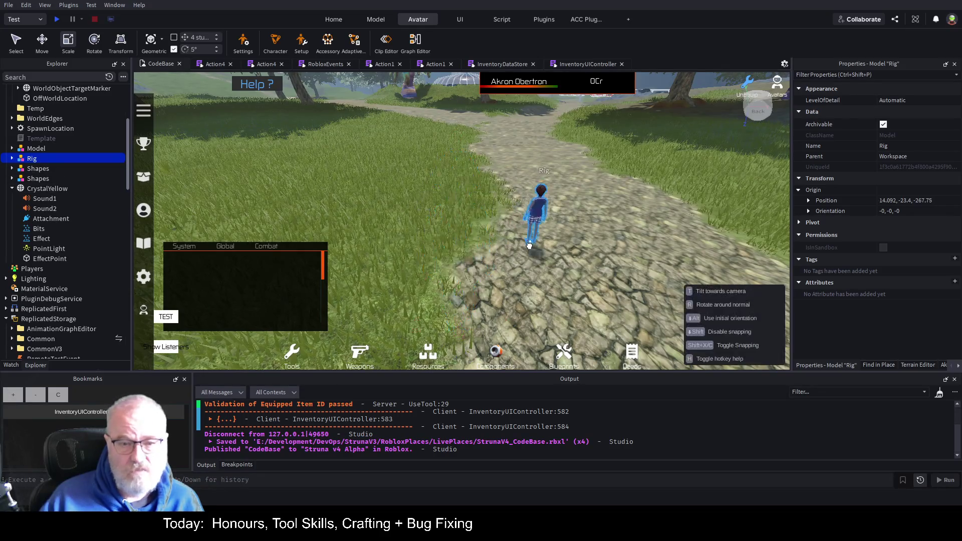
{"action": "scroll", "coordinate": [582, 242], "scroll_direction": "up", "scroll_amount": 5}
{"action": "scroll", "coordinate": [597, 228], "scroll_direction": "down", "scroll_amount": 10}
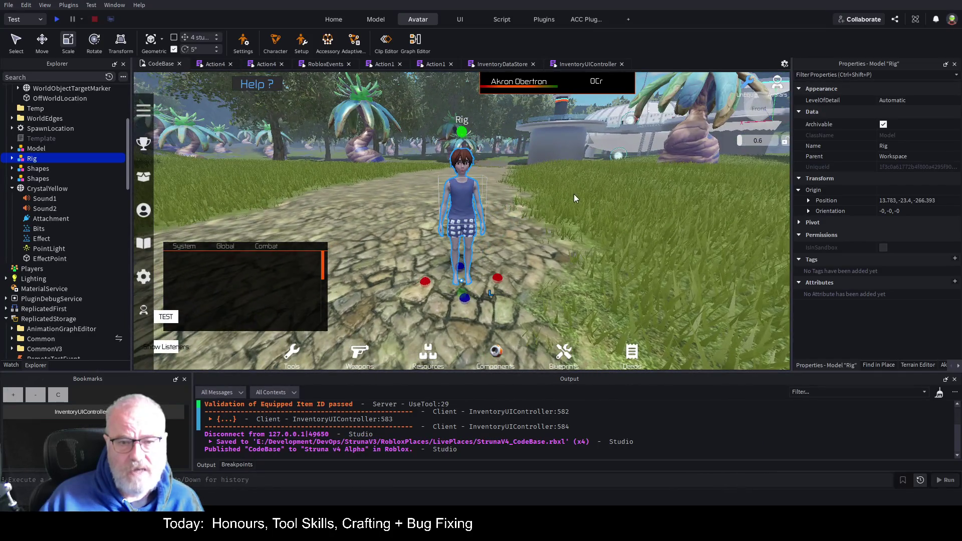
{"action": "key", "text": "f"}
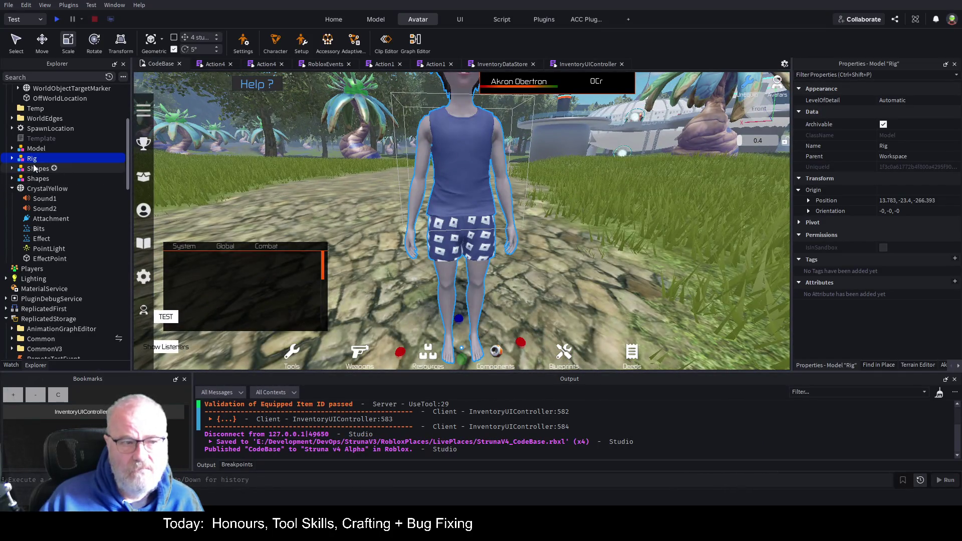
Expand the Rig in Explorer, select its LeftLowerArm, then reopen the rig generator.
{"action": "left_click", "coordinate": [12, 159]}
{"action": "left_click", "coordinate": [50, 279]}
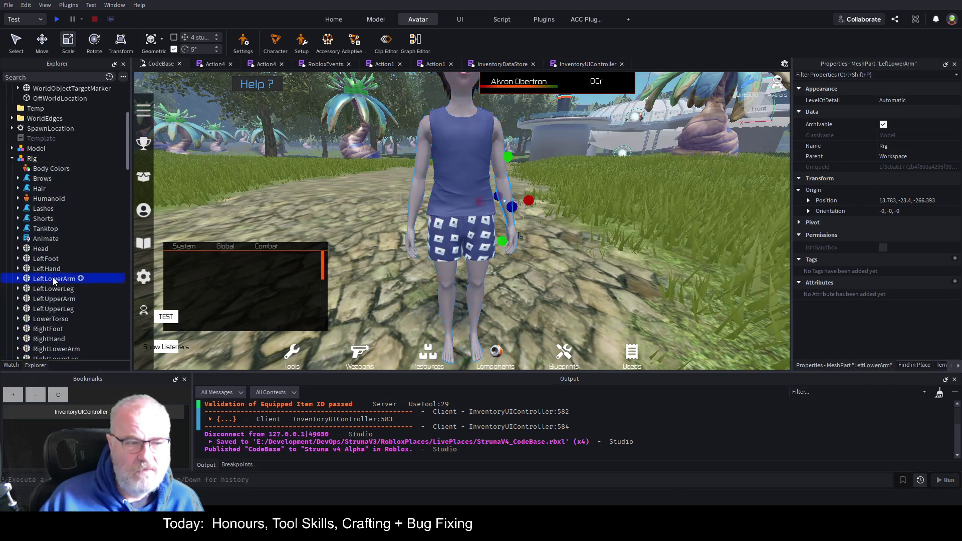
{"action": "mouse_move", "coordinate": [524, 216]}
{"action": "left_mouse_down"}
{"action": "mouse_move", "coordinate": [532, 236]}
{"action": "mouse_move", "coordinate": [550, 215]}
{"action": "left_mouse_up"}
{"action": "scroll", "coordinate": [531, 236], "scroll_direction": "down", "scroll_amount": 5}
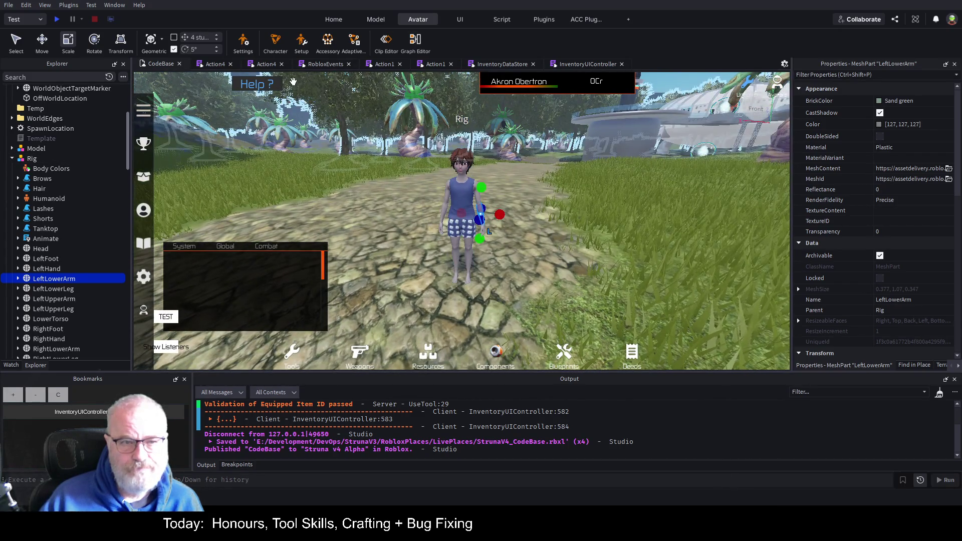
{"action": "left_click", "coordinate": [275, 43]}
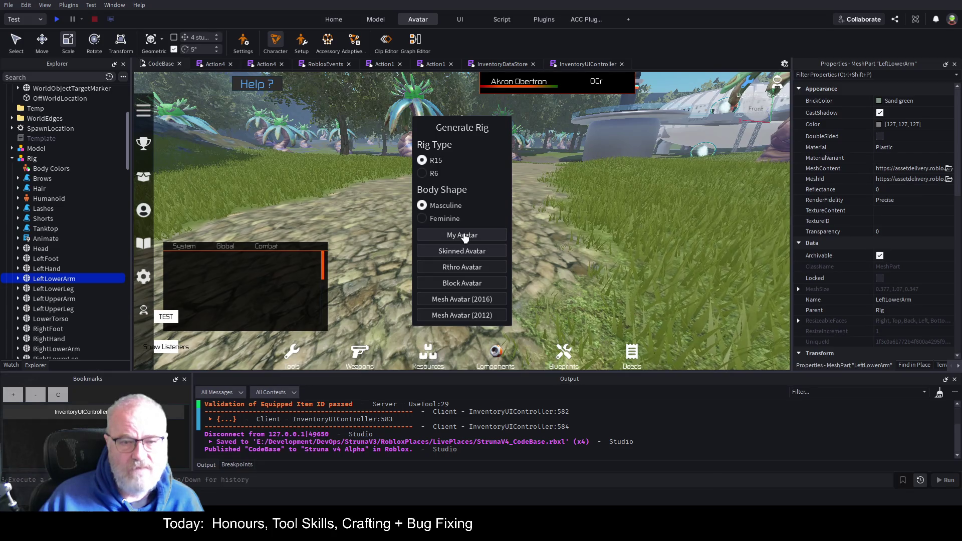
Generate a second rig from My Avatar and place it right of the first character.
{"action": "left_click", "coordinate": [464, 237]}
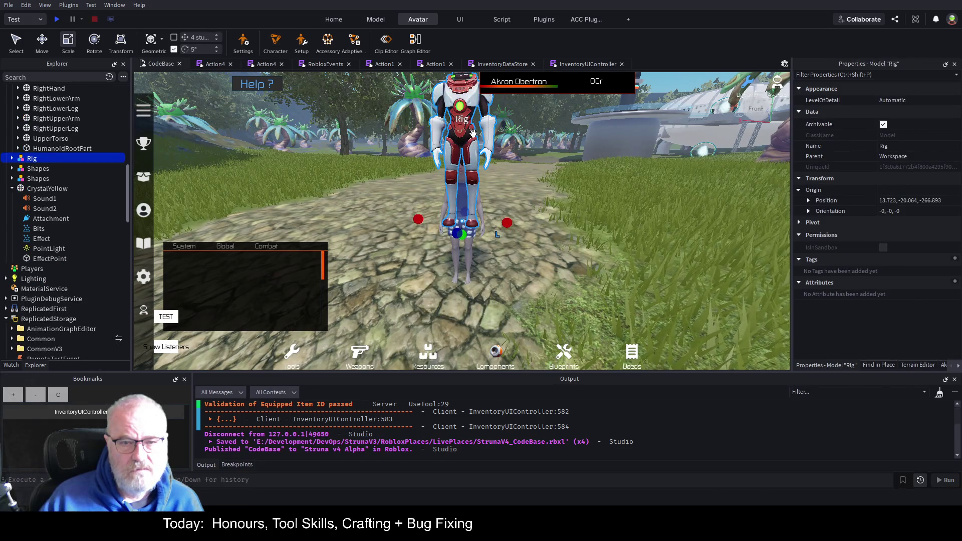
{"action": "mouse_move", "coordinate": [472, 133]}
{"action": "left_mouse_down"}
{"action": "mouse_move", "coordinate": [554, 183]}
{"action": "mouse_move", "coordinate": [511, 214]}
{"action": "mouse_move", "coordinate": [547, 215]}
{"action": "mouse_move", "coordinate": [548, 242]}
{"action": "left_mouse_up"}
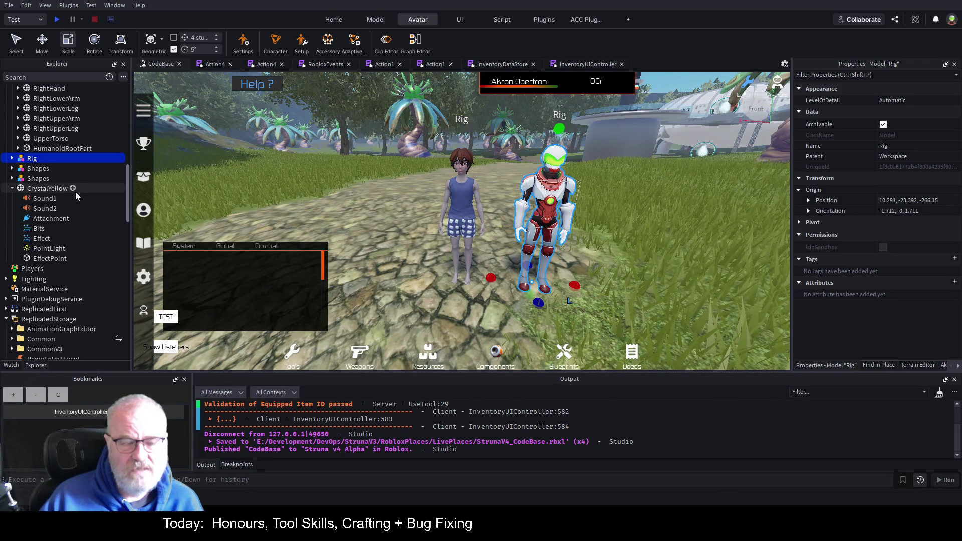
{"action": "scroll", "coordinate": [75, 193], "scroll_direction": "up", "scroll_amount": 6}
{"action": "scroll", "coordinate": [80, 192], "scroll_direction": "up", "scroll_amount": 3}
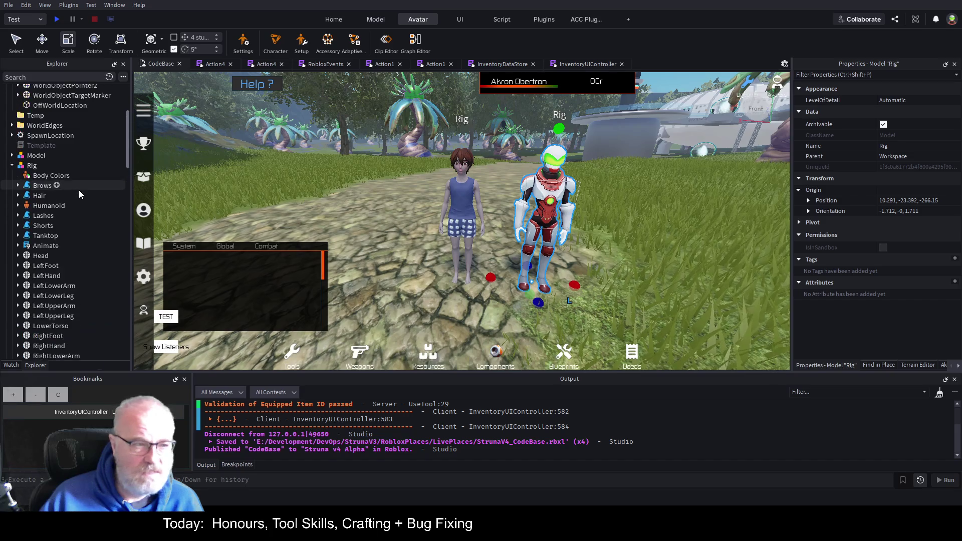
Inspect the first rig's Tanktop, Shorts, Lashes, Hair and Head entries in Explorer.
{"action": "left_click", "coordinate": [44, 235]}
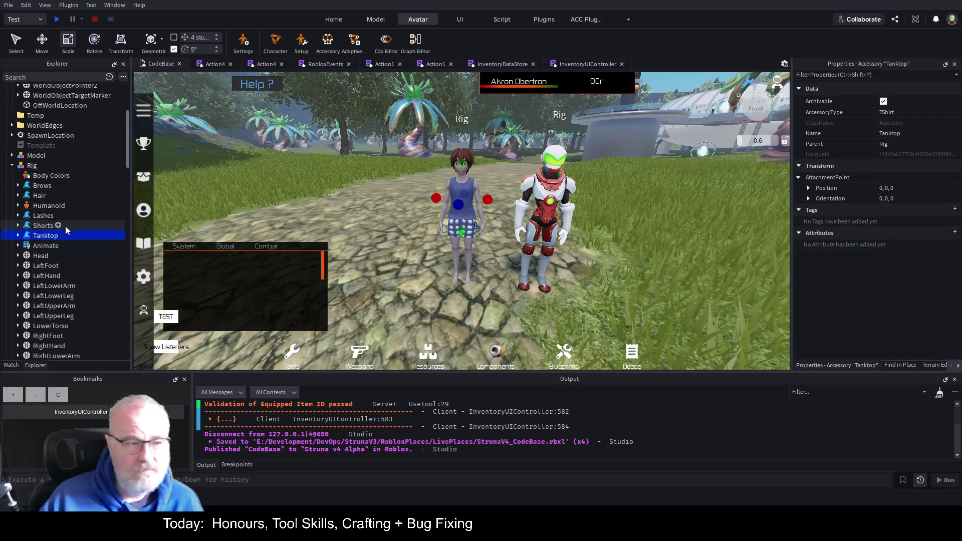
{"action": "left_click", "coordinate": [19, 236]}
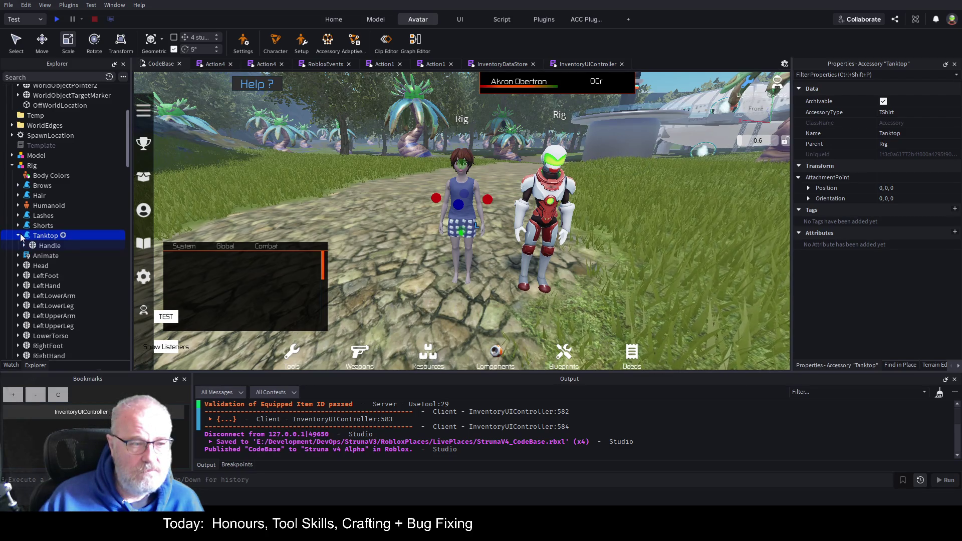
{"action": "left_click", "coordinate": [19, 235]}
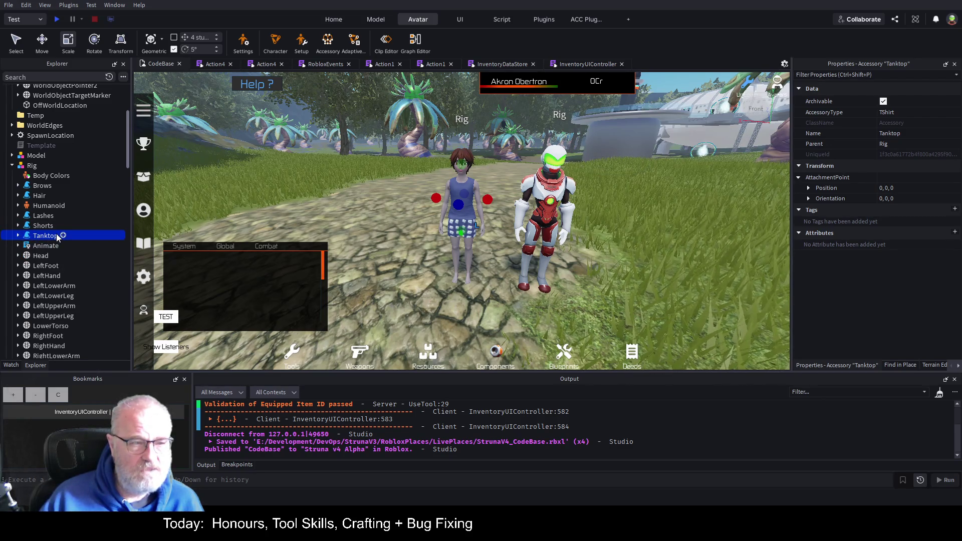
{"action": "left_click", "coordinate": [42, 226]}
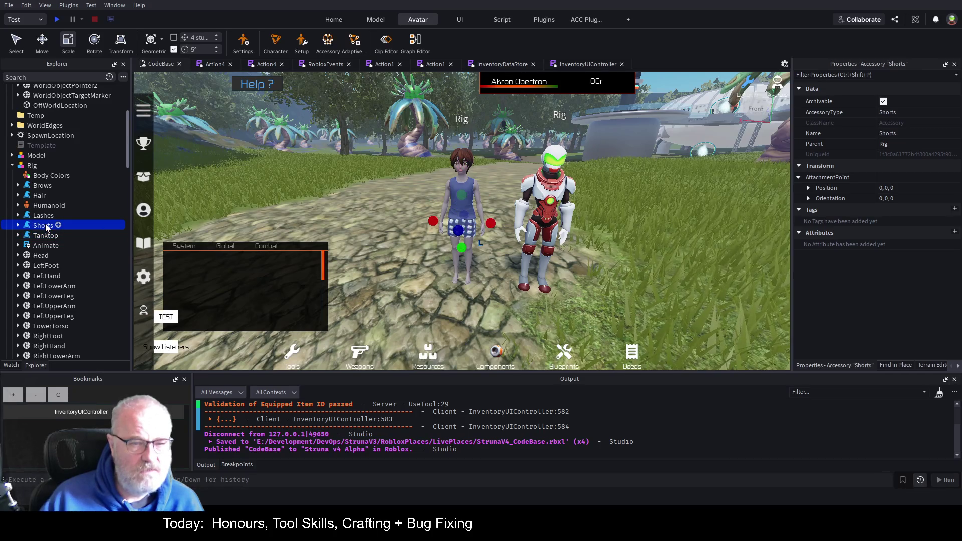
{"action": "left_click", "coordinate": [19, 226]}
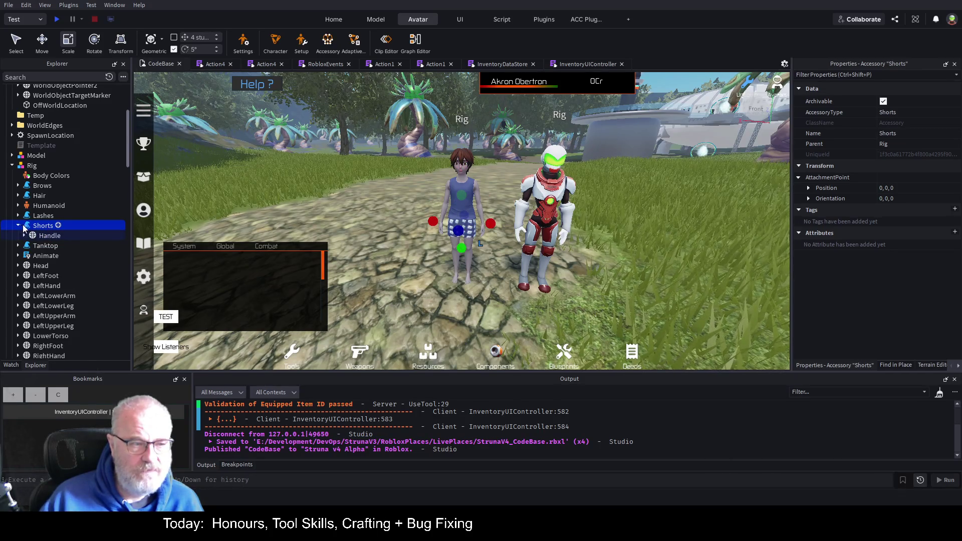
{"action": "left_click", "coordinate": [18, 226]}
{"action": "left_click", "coordinate": [28, 216]}
{"action": "key", "text": "f"}
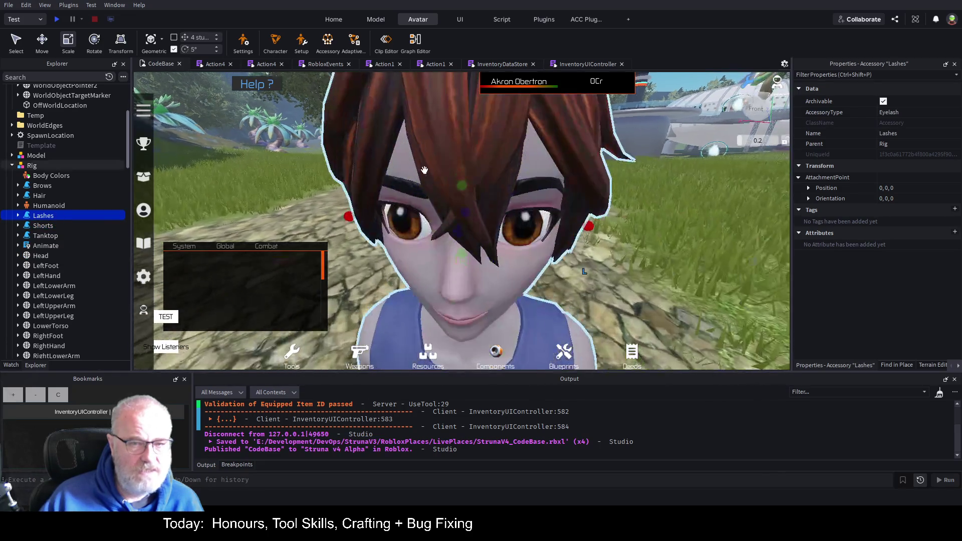
{"action": "left_click", "coordinate": [417, 196]}
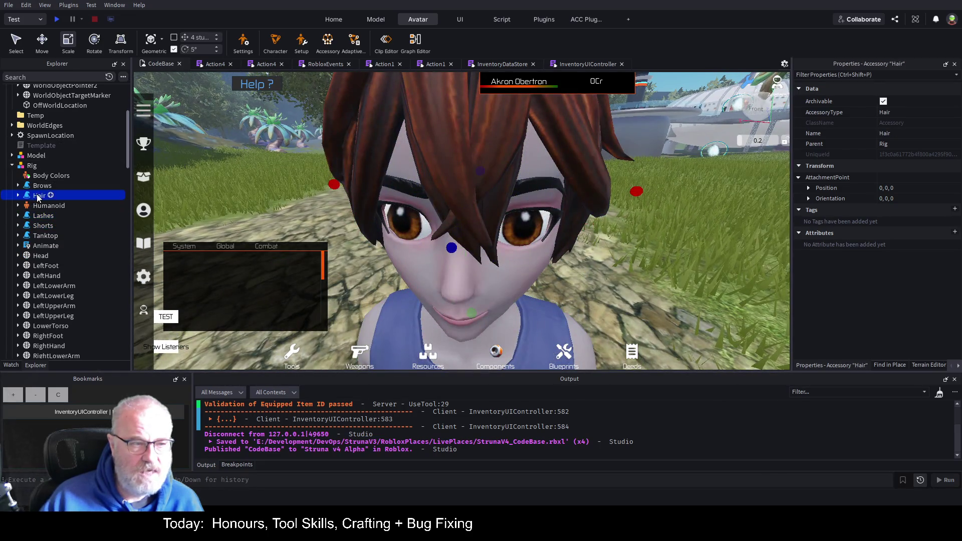
{"action": "scroll", "coordinate": [496, 229], "scroll_direction": "down", "scroll_amount": 10}
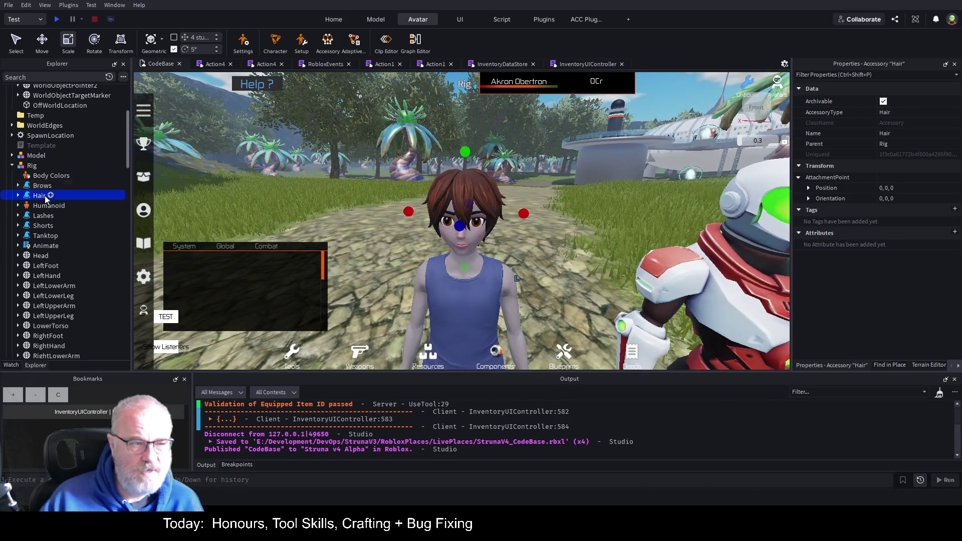
{"action": "left_click", "coordinate": [45, 257]}
Expand the mech Rig and focus the camera on its MechPilotMale_HelmetAccessory.
{"action": "scroll", "coordinate": [86, 250], "scroll_direction": "down", "scroll_amount": 3}
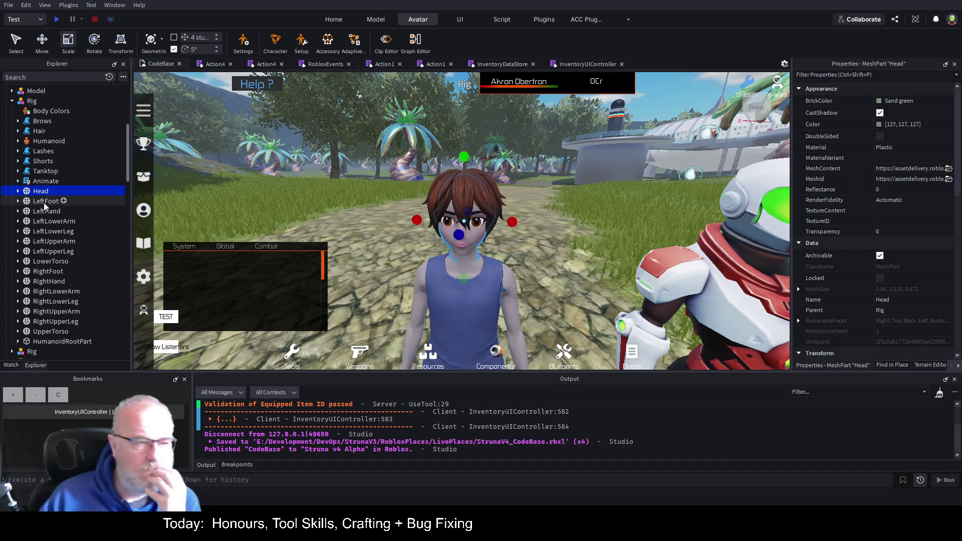
{"action": "scroll", "coordinate": [75, 236], "scroll_direction": "down", "scroll_amount": 3}
{"action": "scroll", "coordinate": [90, 251], "scroll_direction": "down", "scroll_amount": 3}
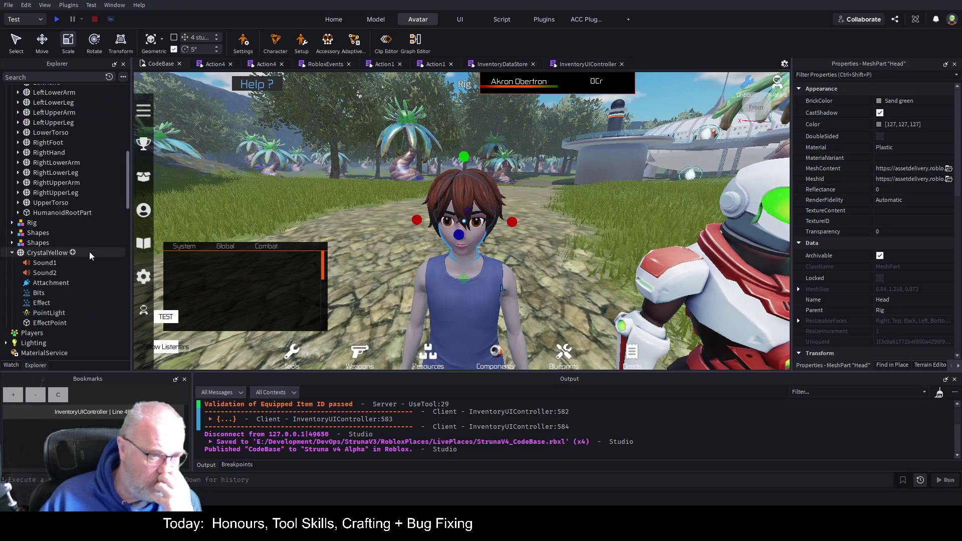
{"action": "left_click", "coordinate": [13, 222]}
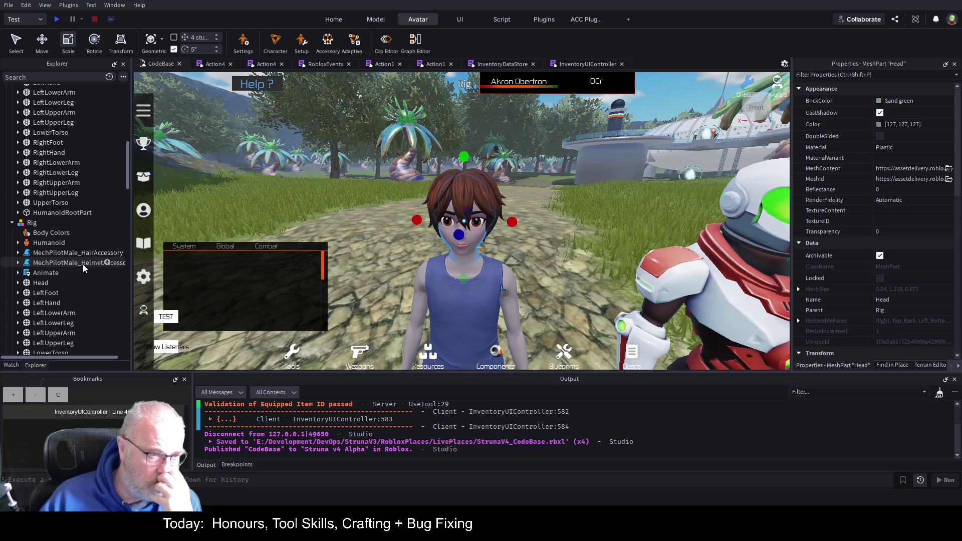
{"action": "scroll", "coordinate": [83, 264], "scroll_direction": "down", "scroll_amount": 5}
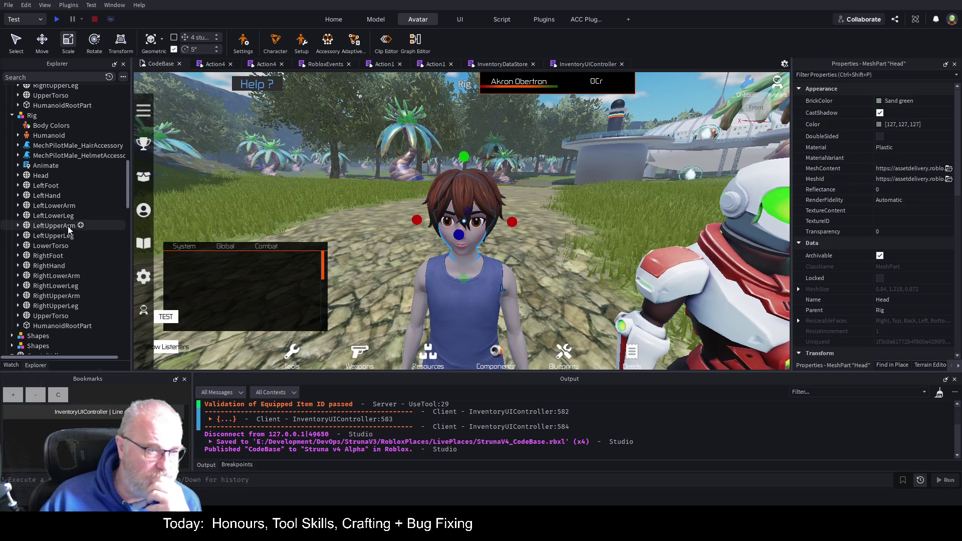
{"action": "scroll", "coordinate": [97, 224], "scroll_direction": "up", "scroll_amount": 4}
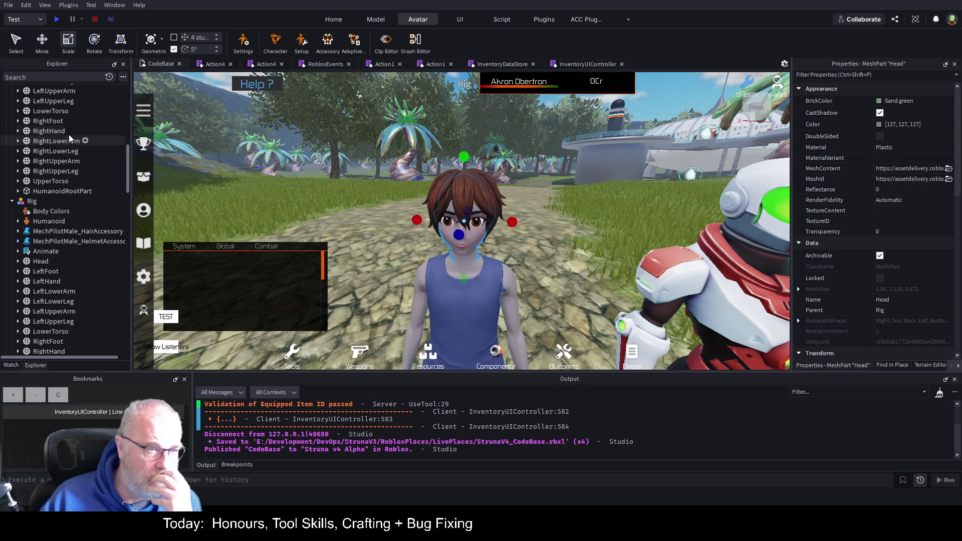
{"action": "scroll", "coordinate": [83, 118], "scroll_direction": "up", "scroll_amount": 3}
{"action": "scroll", "coordinate": [79, 137], "scroll_direction": "up", "scroll_amount": 3}
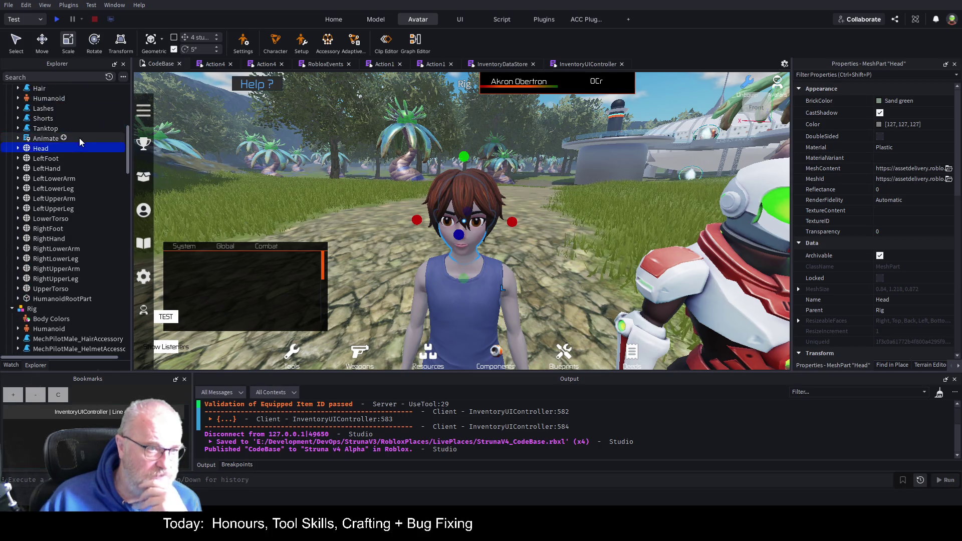
{"action": "scroll", "coordinate": [80, 229], "scroll_direction": "down", "scroll_amount": 3}
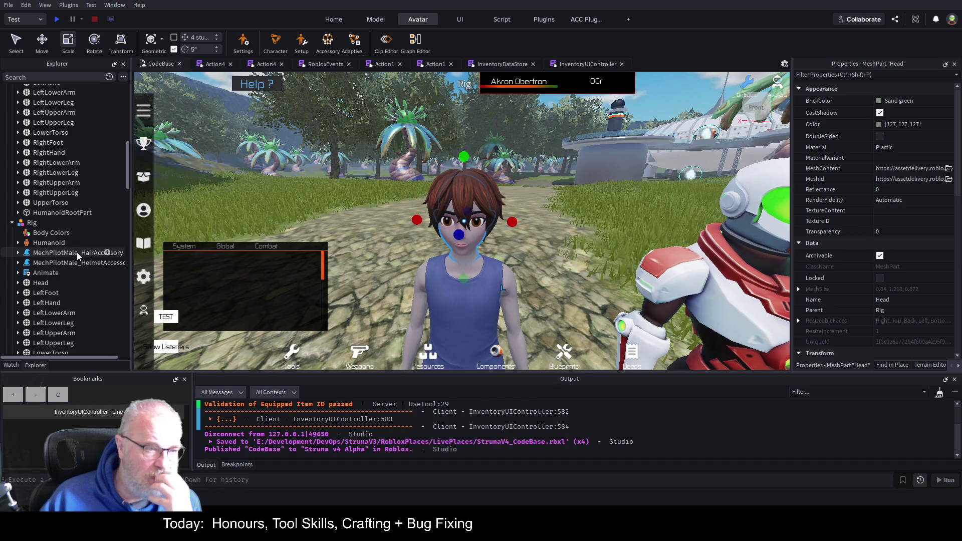
{"action": "scroll", "coordinate": [78, 253], "scroll_direction": "up", "scroll_amount": 3}
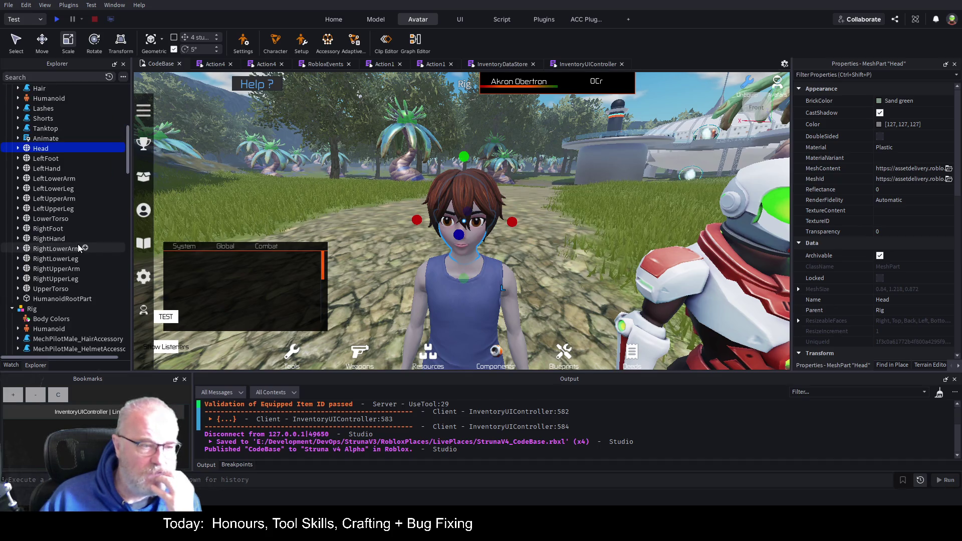
{"action": "scroll", "coordinate": [79, 245], "scroll_direction": "up", "scroll_amount": 2}
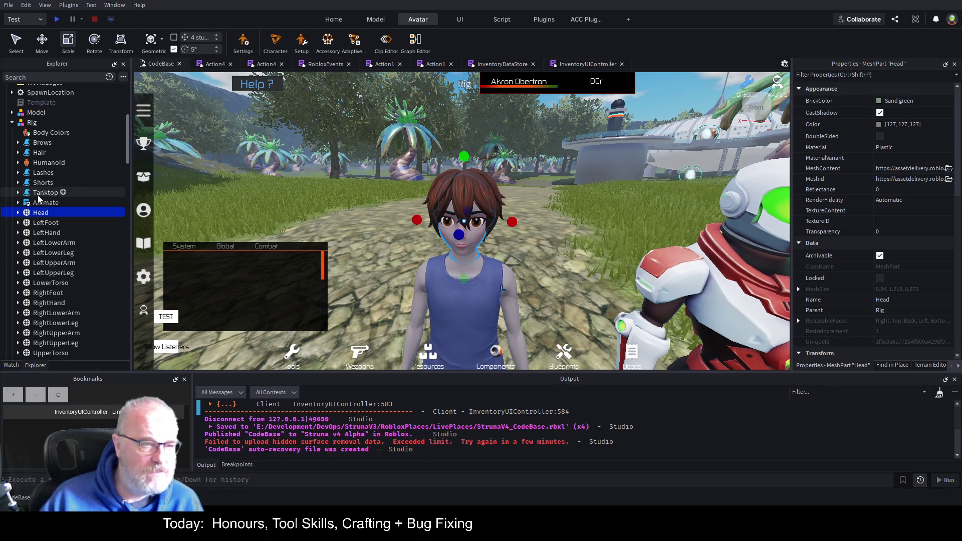
{"action": "scroll", "coordinate": [53, 230], "scroll_direction": "down", "scroll_amount": 5}
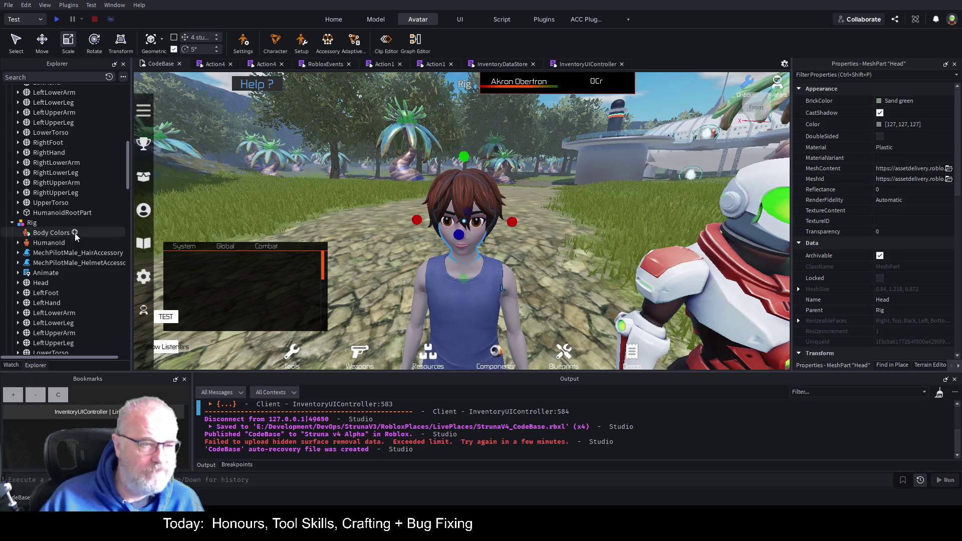
{"action": "left_click", "coordinate": [102, 263]}
{"action": "key", "text": "f"}
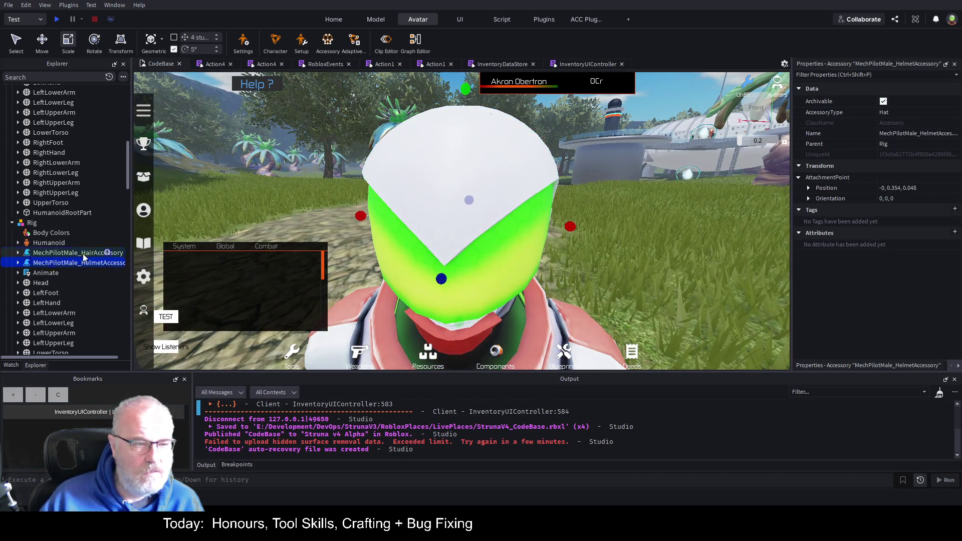
Delete the MechPilotMale_HelmetAccessory from the mech rig.
{"action": "left_click", "coordinate": [86, 254]}
{"action": "left_click", "coordinate": [57, 263]}
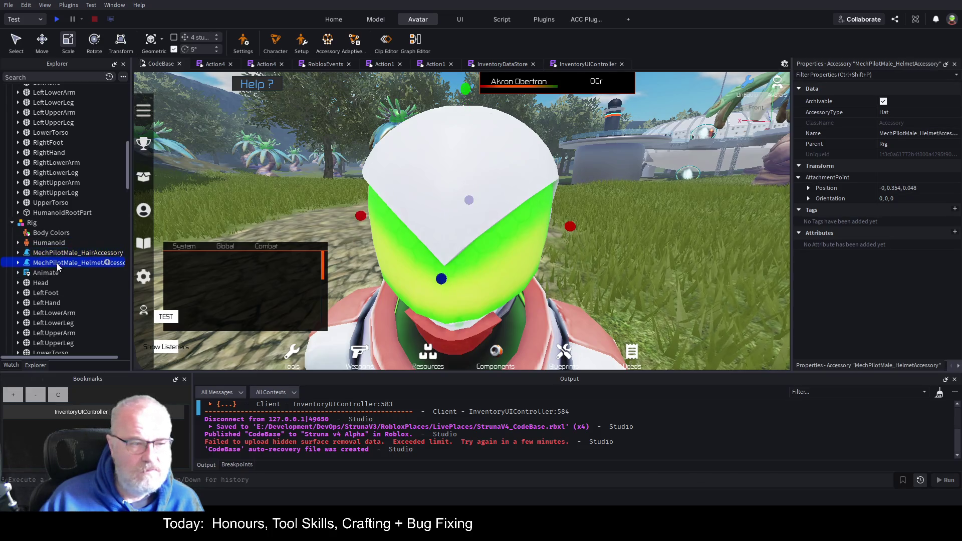
{"action": "key", "text": "Delete"}
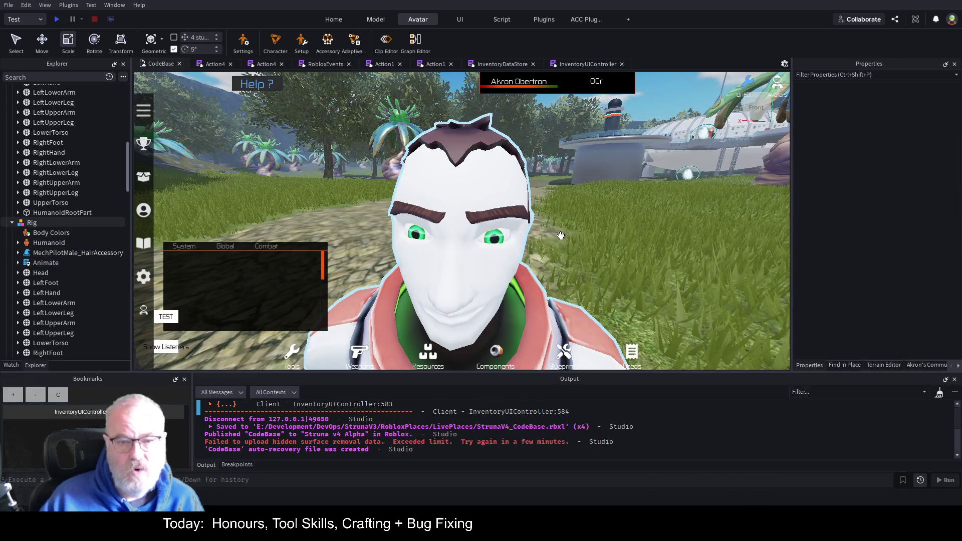
{"action": "scroll", "coordinate": [556, 234], "scroll_direction": "down", "scroll_amount": 10}
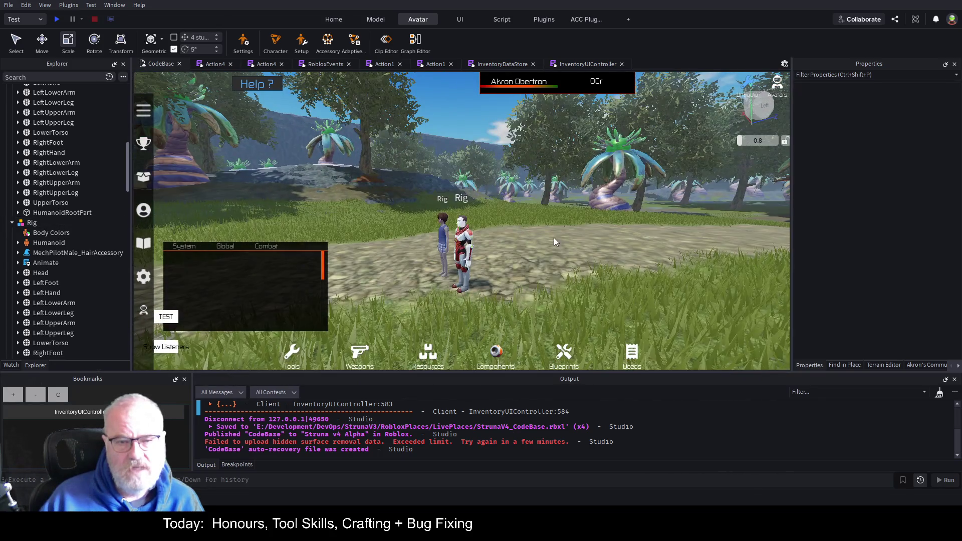
{"action": "scroll", "coordinate": [541, 232], "scroll_direction": "up", "scroll_amount": 3}
{"action": "scroll", "coordinate": [527, 230], "scroll_direction": "up", "scroll_amount": 5}
{"action": "scroll", "coordinate": [526, 232], "scroll_direction": "down", "scroll_amount": 5}
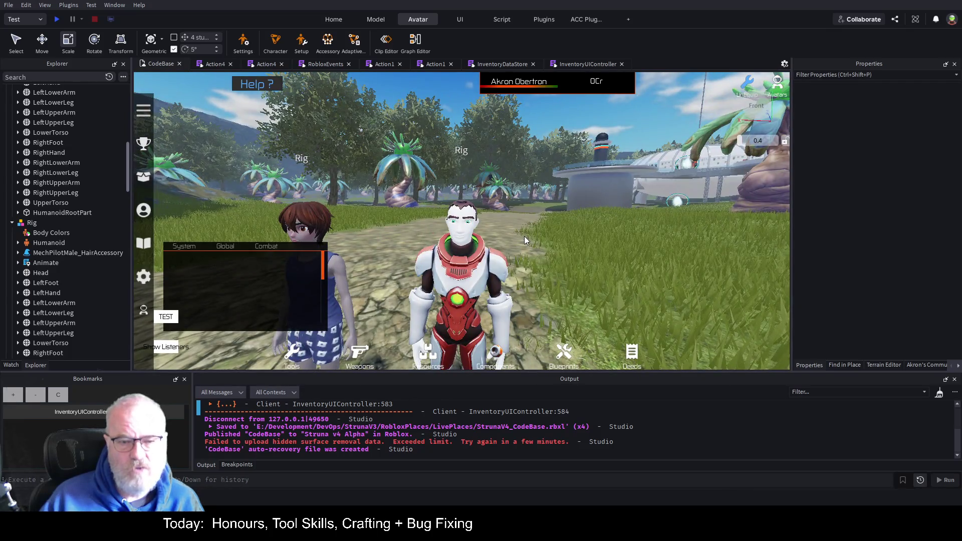
{"action": "key", "text": "Right"}
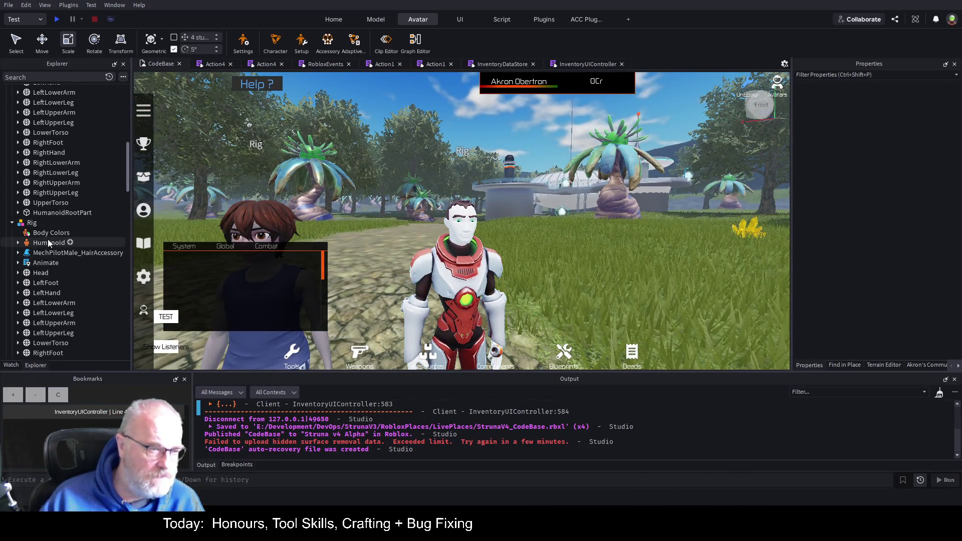
Delete the whole mech Rig model from the Workspace.
{"action": "left_click", "coordinate": [18, 243]}
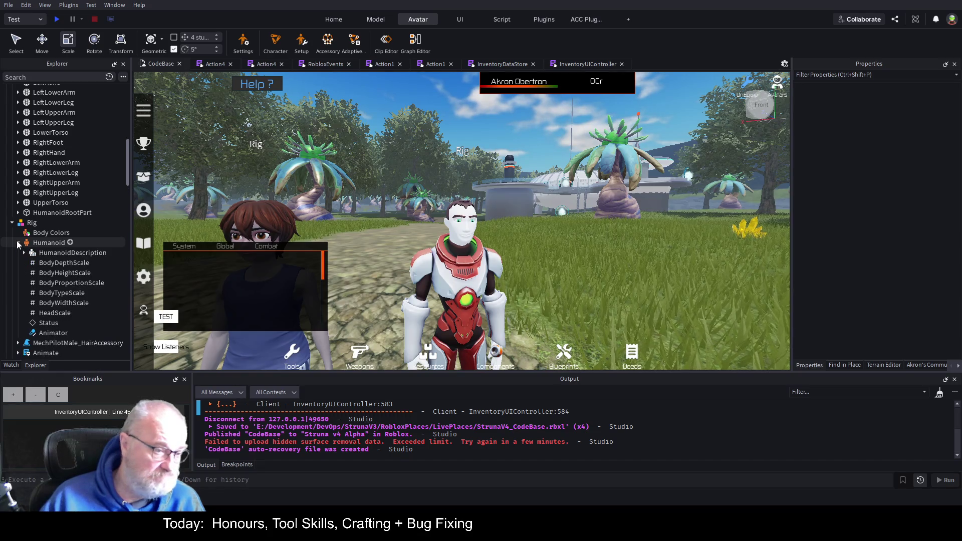
{"action": "left_click", "coordinate": [18, 243]}
{"action": "left_click", "coordinate": [32, 223]}
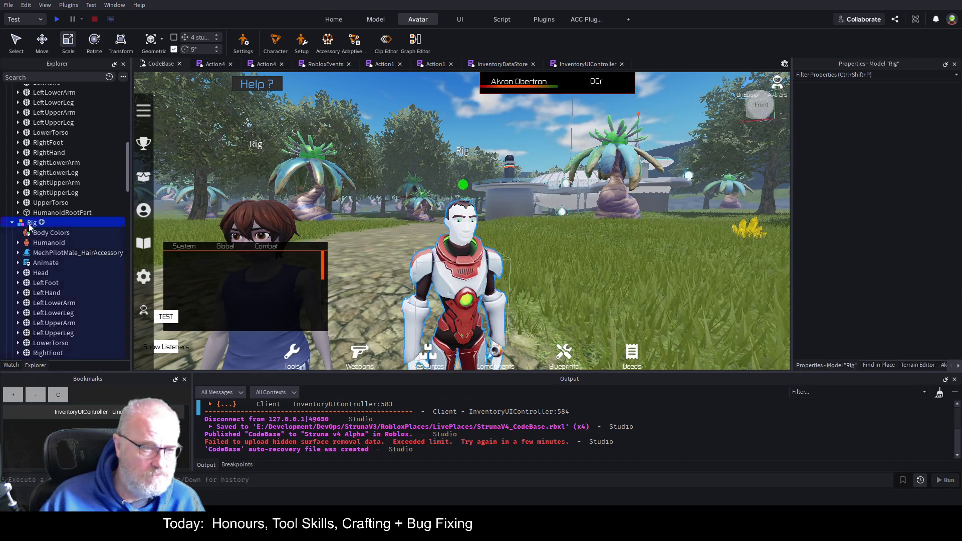
{"action": "key", "text": "Delete"}
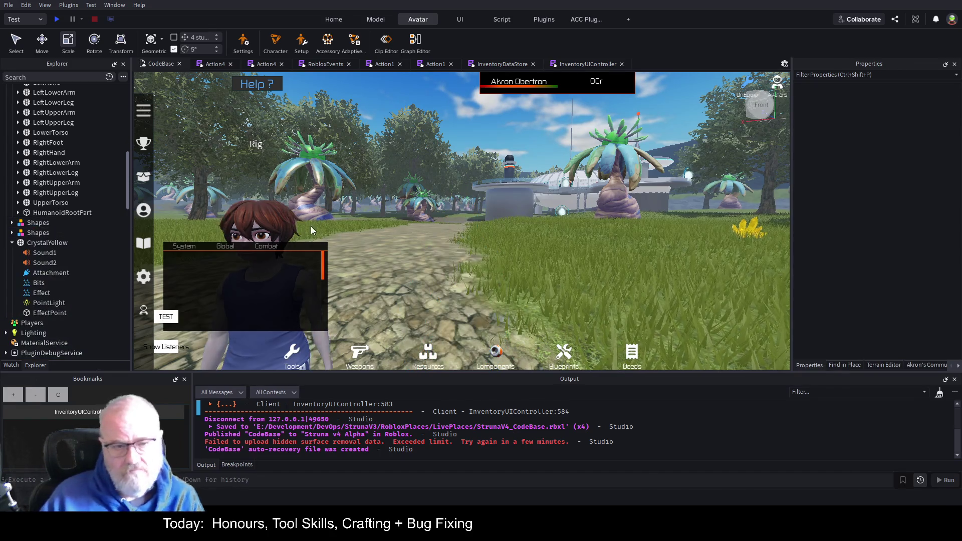
{"action": "scroll", "coordinate": [67, 183], "scroll_direction": "up", "scroll_amount": 3}
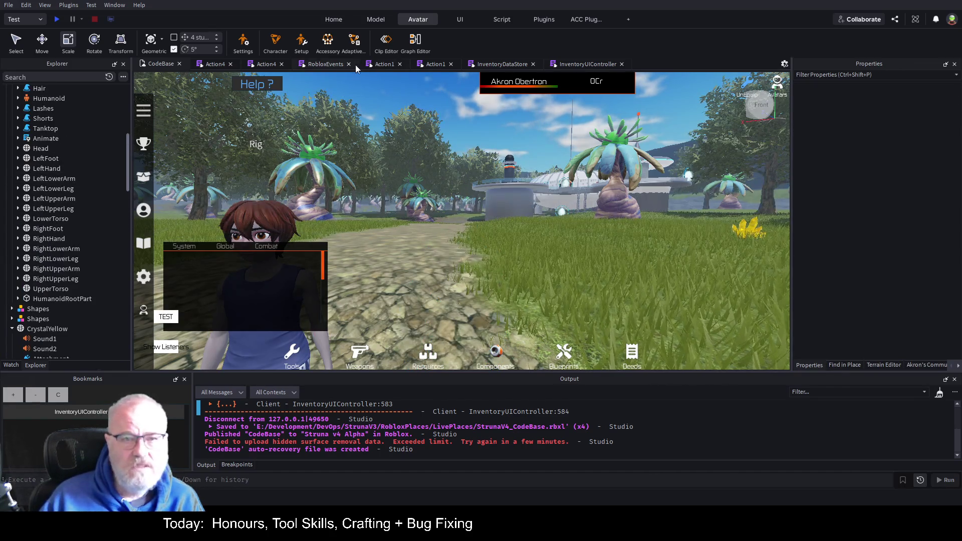
Open Avatar Setup, try Import 3D..., then close the Avatar Setup tab.
{"action": "left_click", "coordinate": [304, 50]}
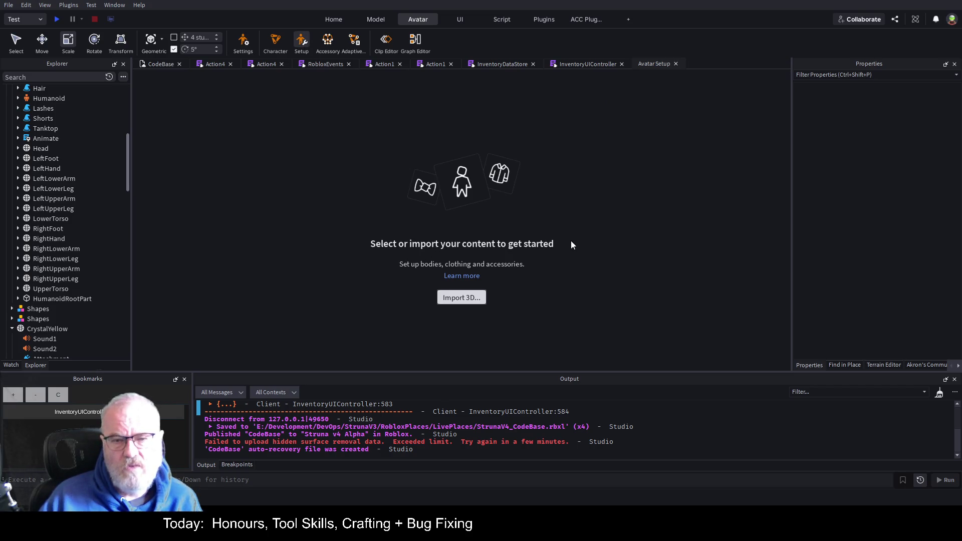
{"action": "left_click", "coordinate": [474, 297]}
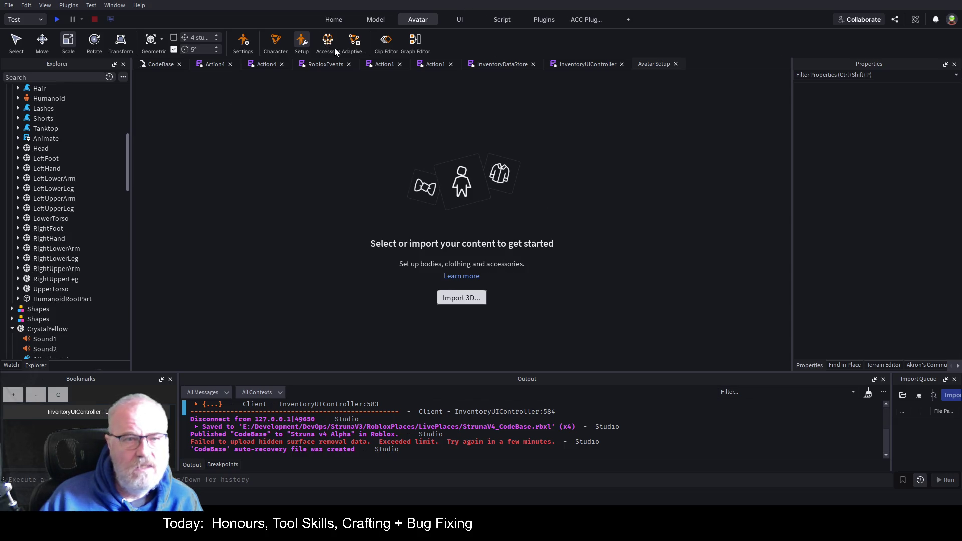
{"action": "left_click", "coordinate": [676, 64]}
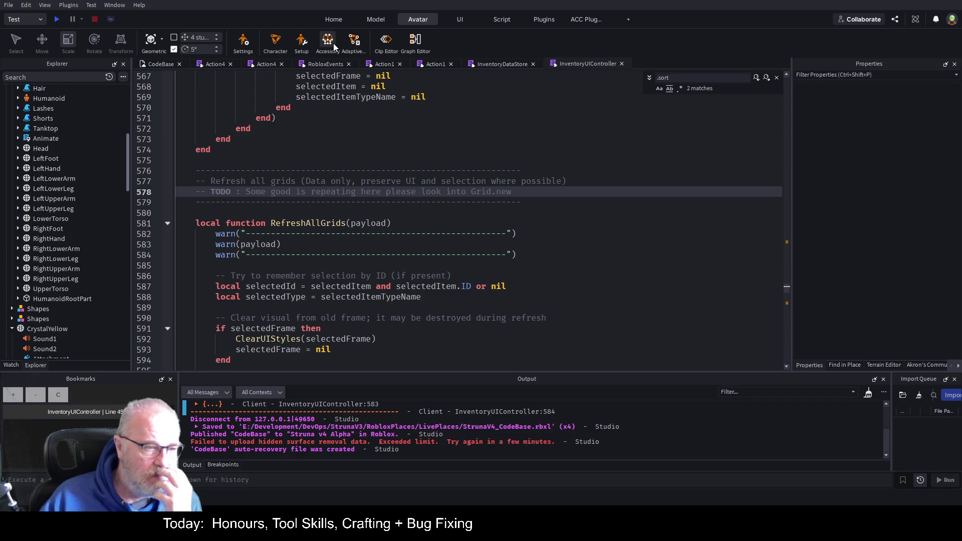
Open the Accessory fitting tool, return to the CodeBase view and undock its panel.
{"action": "left_click", "coordinate": [332, 43]}
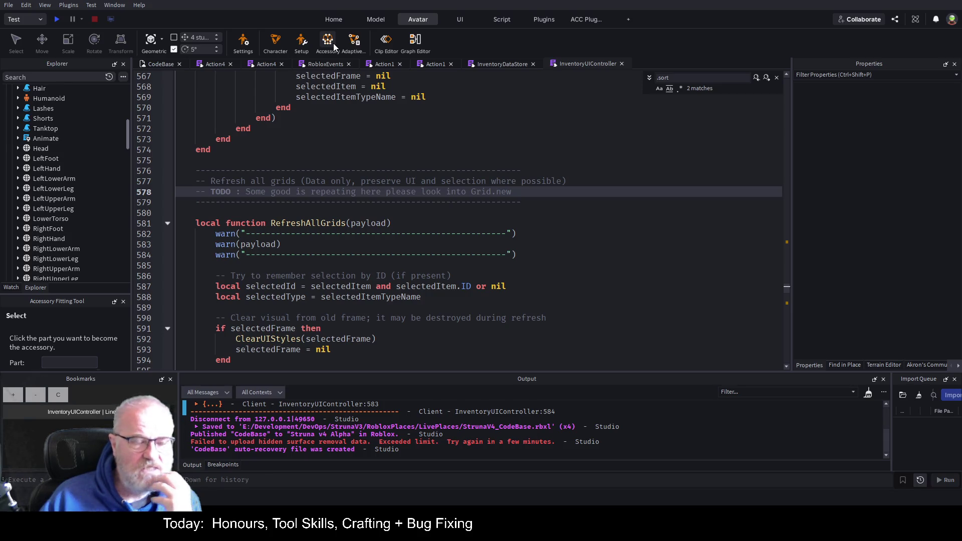
{"action": "left_click", "coordinate": [157, 65]}
{"action": "mouse_move", "coordinate": [77, 301]}
{"action": "left_mouse_down"}
{"action": "mouse_move", "coordinate": [447, 189]}
{"action": "mouse_move", "coordinate": [487, 203]}
{"action": "mouse_move", "coordinate": [551, 165]}
{"action": "mouse_move", "coordinate": [571, 210]}
{"action": "mouse_move", "coordinate": [303, 227]}
{"action": "left_mouse_up"}
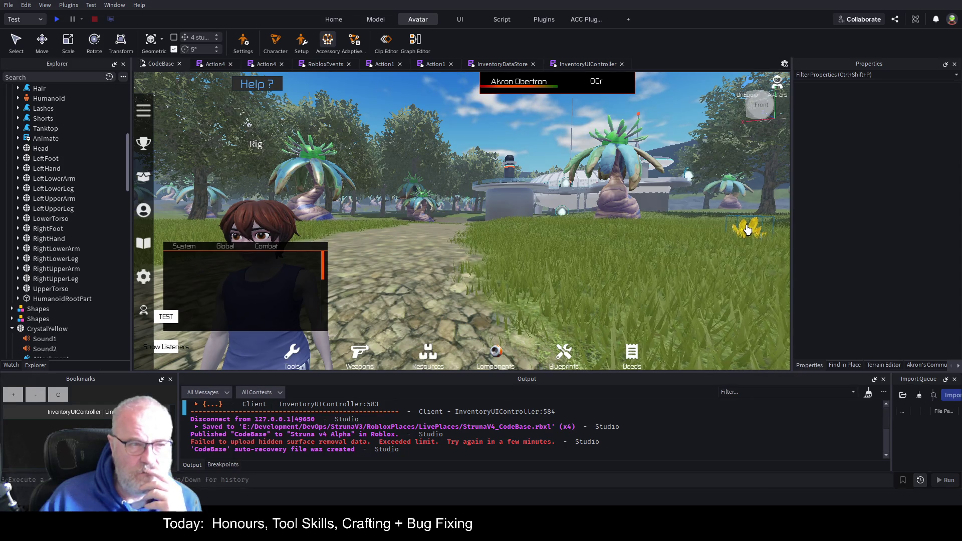
Duplicate CrystalYellow in Explorer with Ctrl+D to create CrystalYellow1.
{"action": "scroll", "coordinate": [91, 197], "scroll_direction": "up", "scroll_amount": 3}
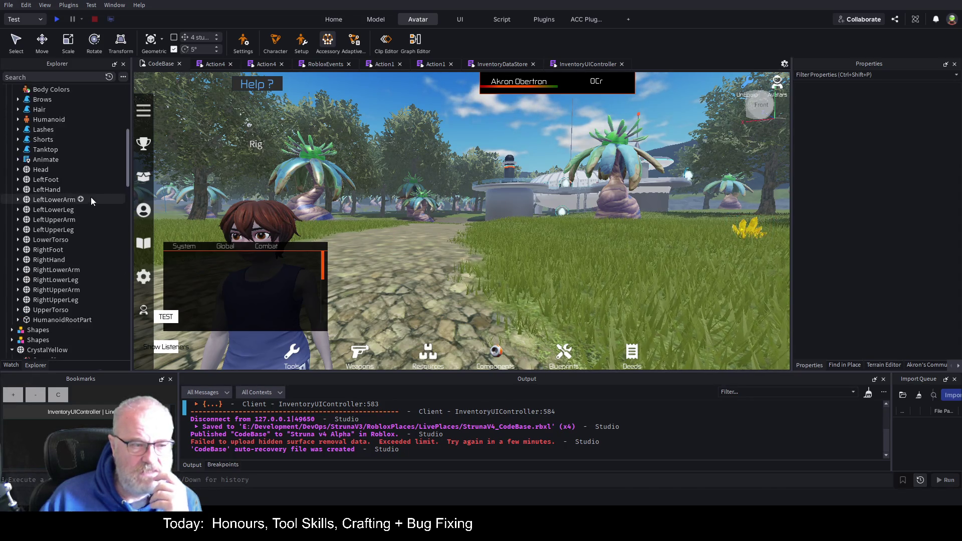
{"action": "left_click", "coordinate": [752, 231]}
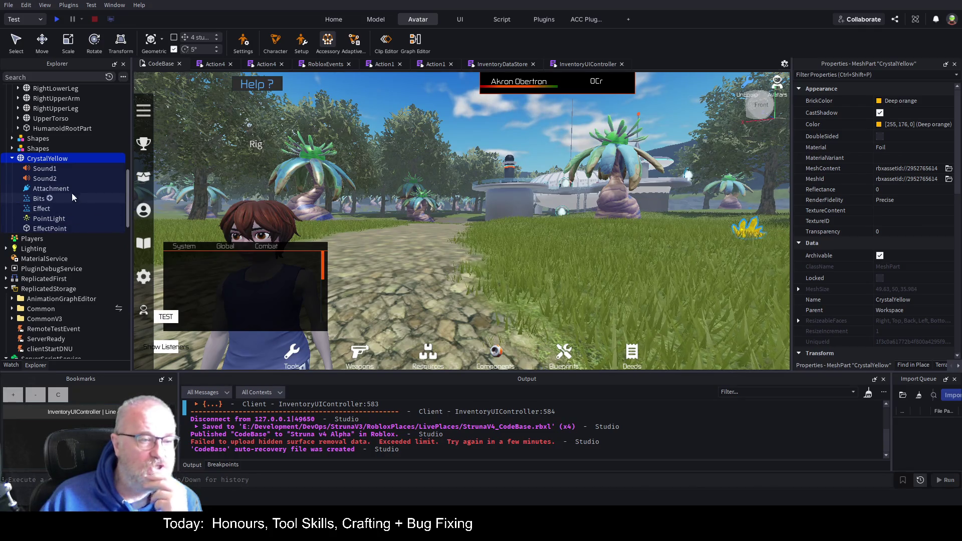
{"action": "left_click", "coordinate": [37, 149]}
{"action": "left_click", "coordinate": [46, 158]}
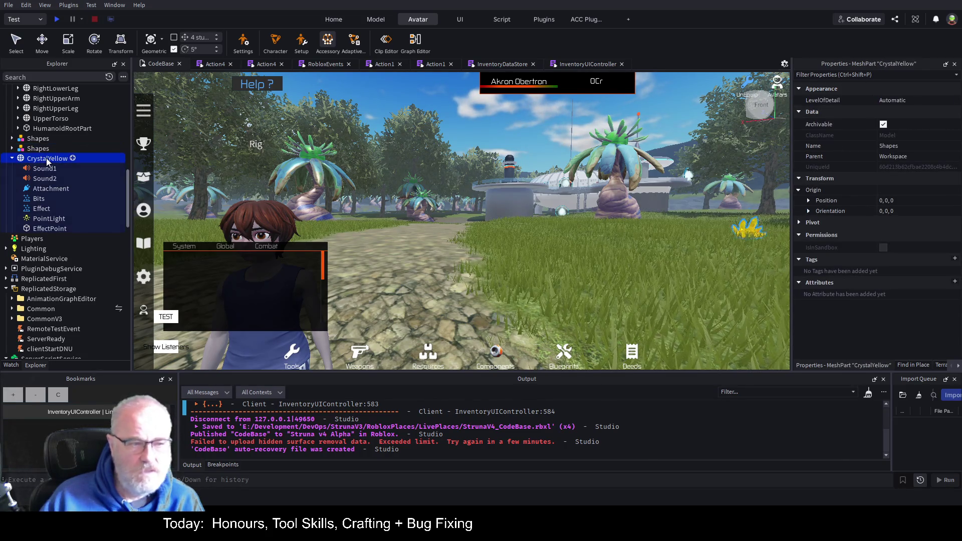
{"action": "key", "text": "ctrl+d"}
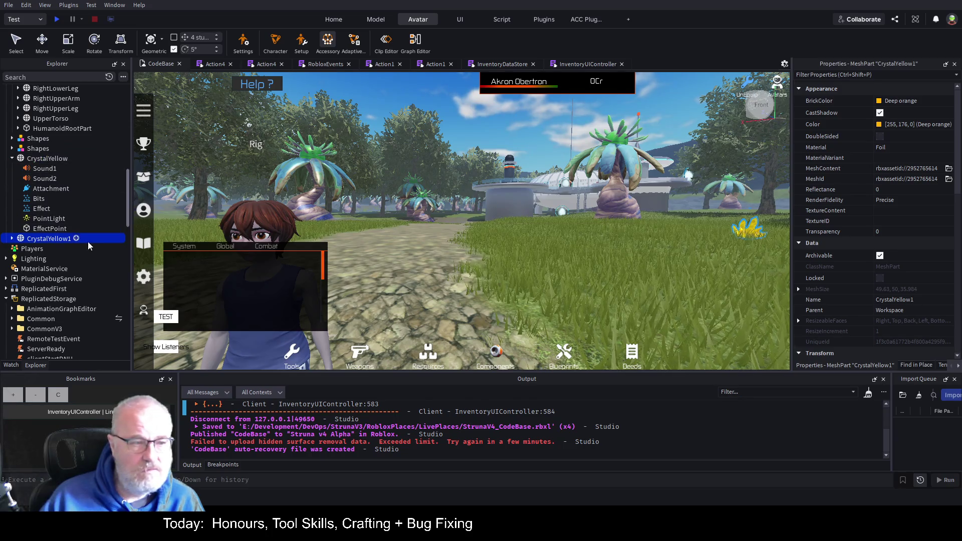
{"action": "left_click", "coordinate": [598, 164]}
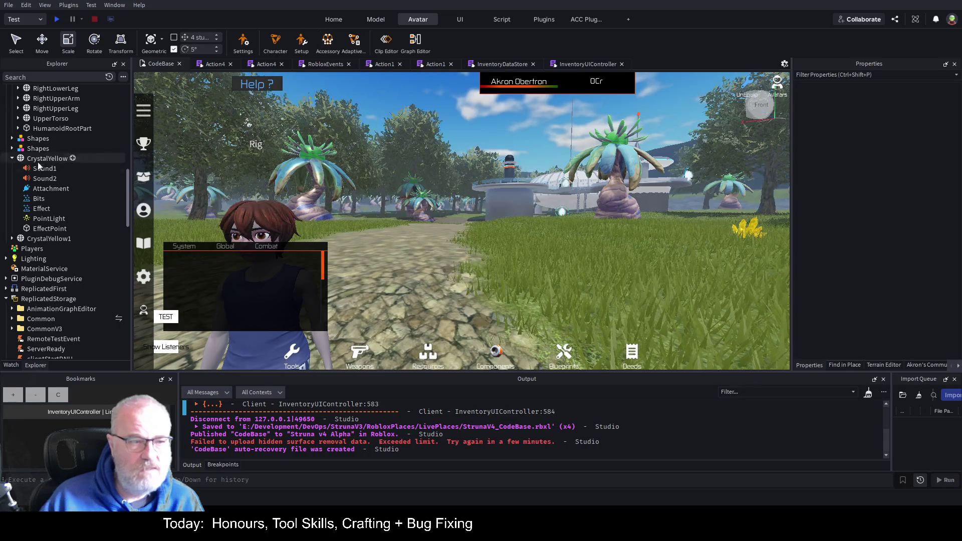
Move CrystalYellow1 onto the grass beside the path near the Rig.
{"action": "left_click", "coordinate": [43, 239]}
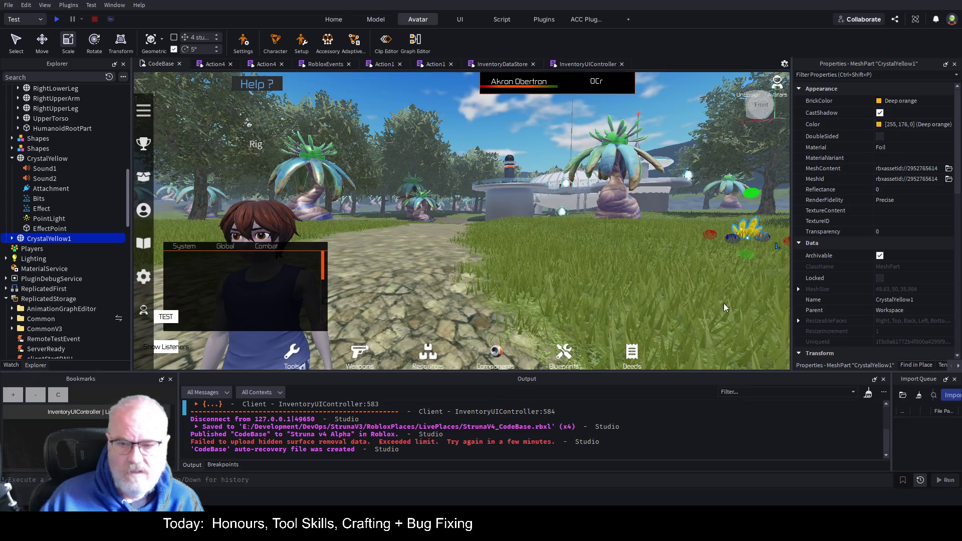
{"action": "key", "text": "ctrl+2"}
{"action": "left_click_drag", "start_coordinate": [761, 235], "coordinate": [472, 208]}
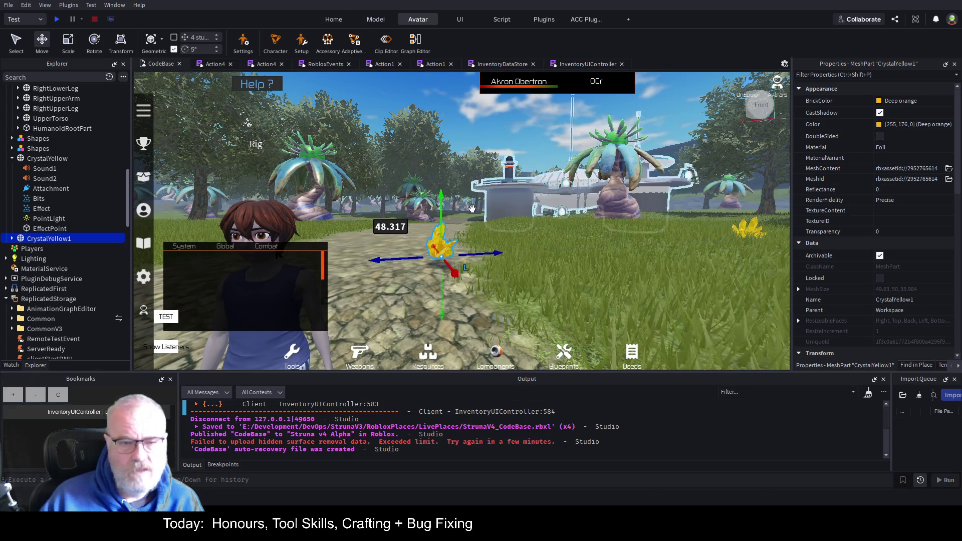
{"action": "left_click_drag", "start_coordinate": [454, 273], "coordinate": [521, 358]}
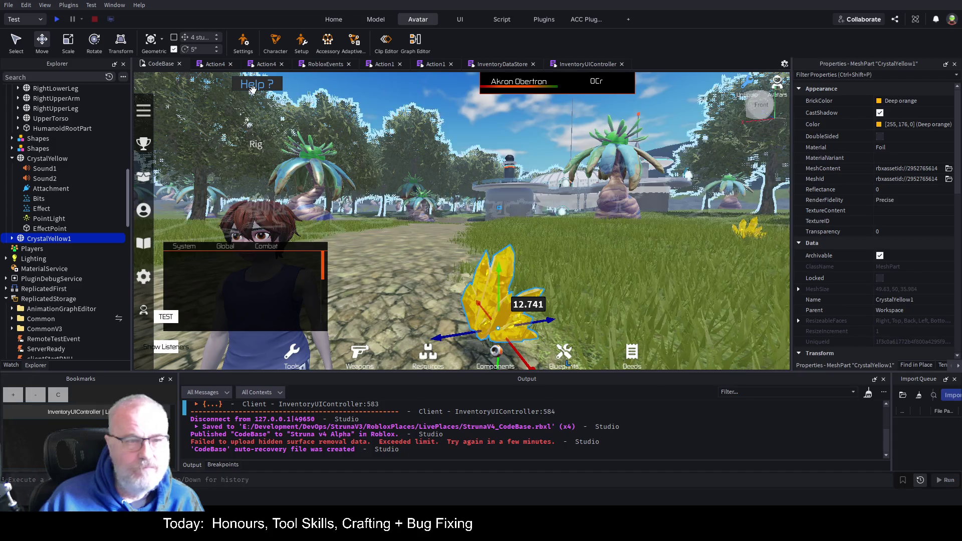
{"action": "left_click", "coordinate": [327, 41]}
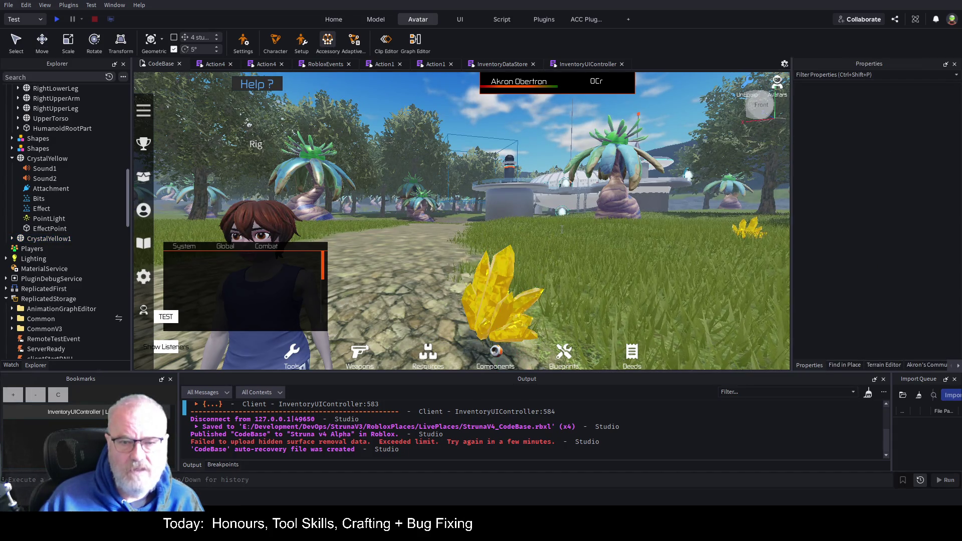
Inspect CrystalYellow1's properties: Deep orange colour, Foil material, parented to Workspace.
{"action": "left_click", "coordinate": [501, 297]}
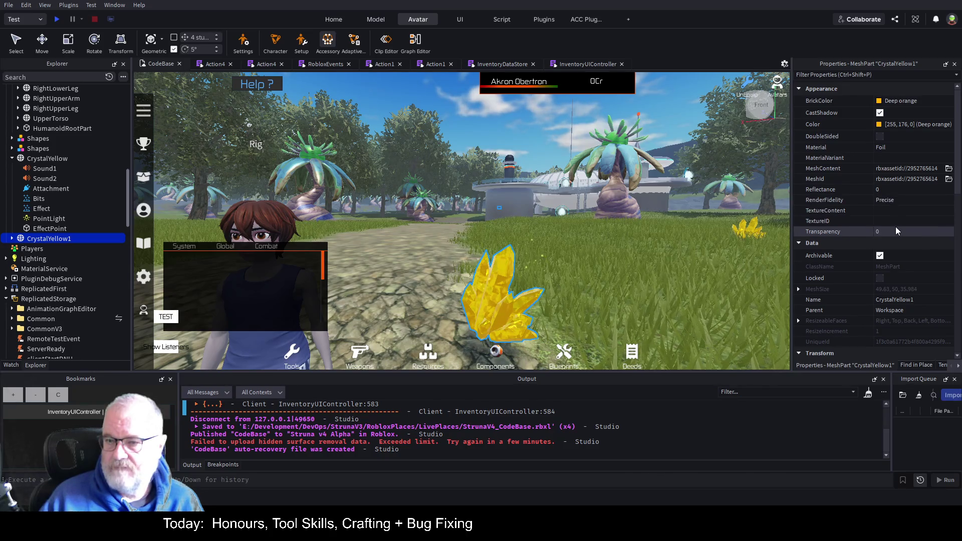
{"action": "scroll", "coordinate": [894, 226], "scroll_direction": "down", "scroll_amount": 5}
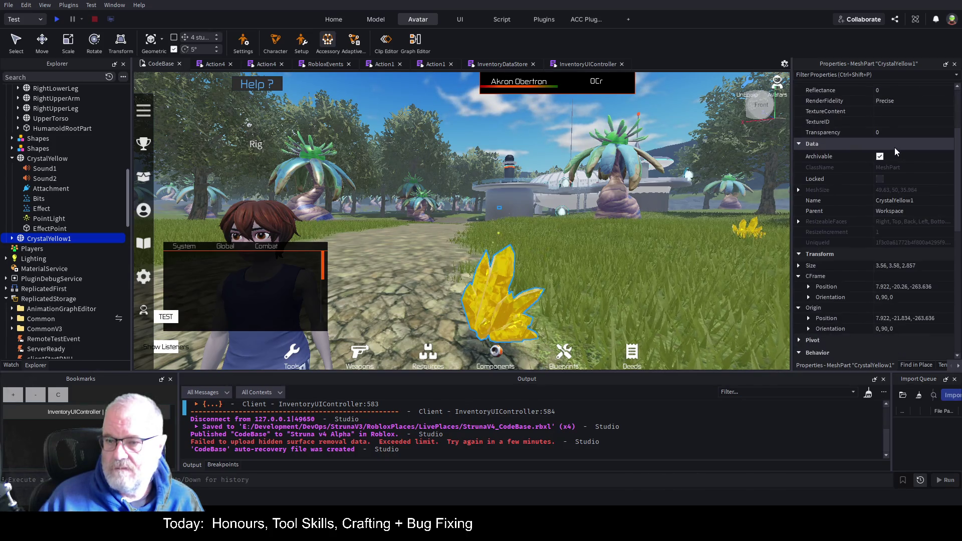
{"action": "scroll", "coordinate": [894, 147], "scroll_direction": "down", "scroll_amount": 6}
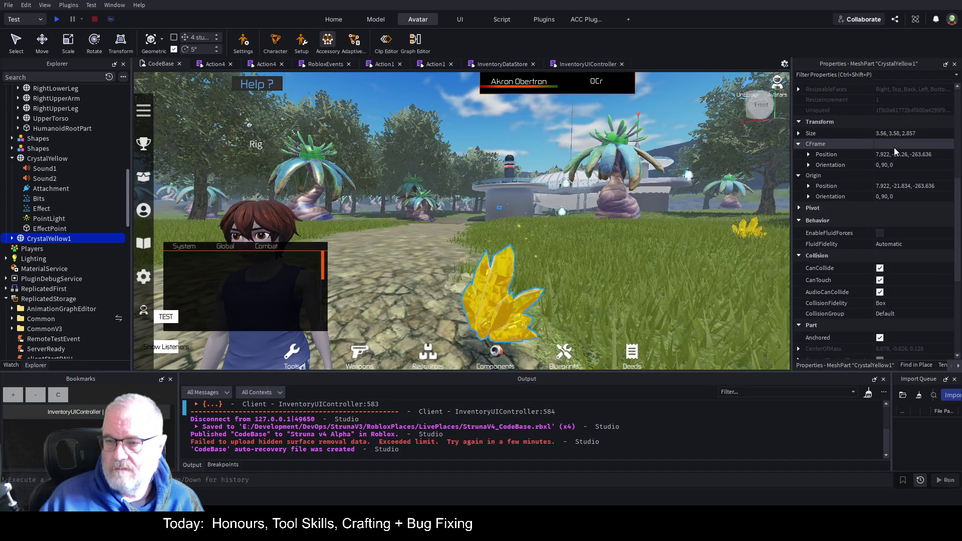
{"action": "scroll", "coordinate": [885, 182], "scroll_direction": "down", "scroll_amount": 9}
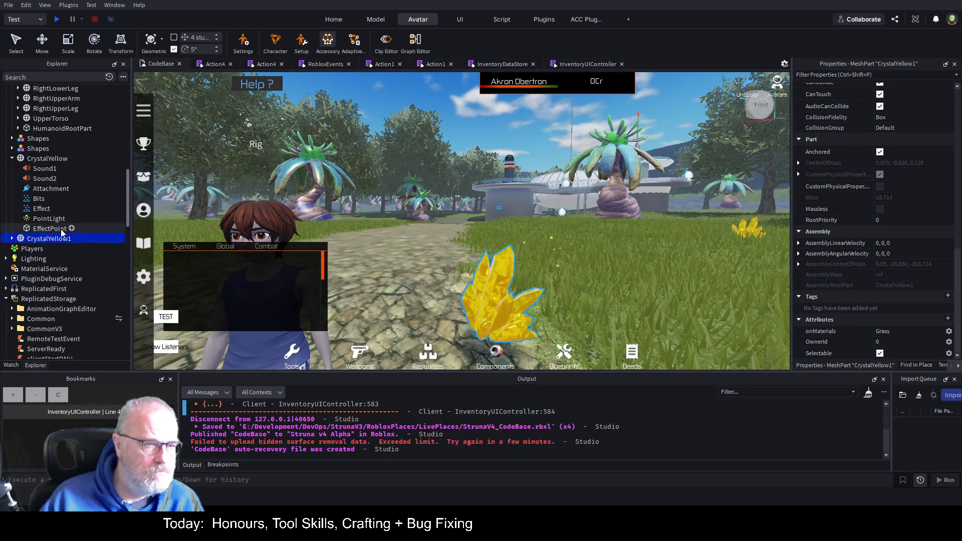
{"action": "scroll", "coordinate": [61, 229], "scroll_direction": "up", "scroll_amount": 3}
{"action": "scroll", "coordinate": [61, 229], "scroll_direction": "up", "scroll_amount": 2}
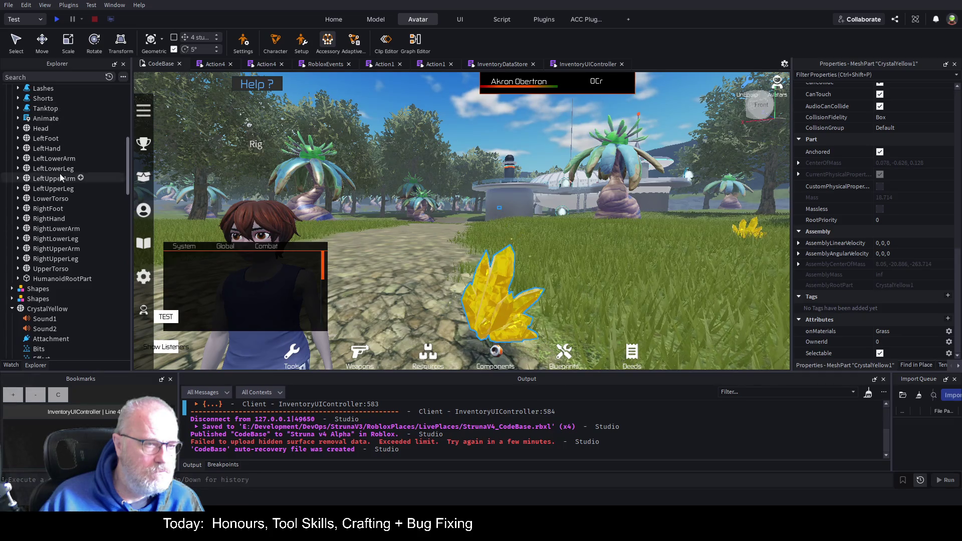
{"action": "scroll", "coordinate": [59, 173], "scroll_direction": "up", "scroll_amount": 2}
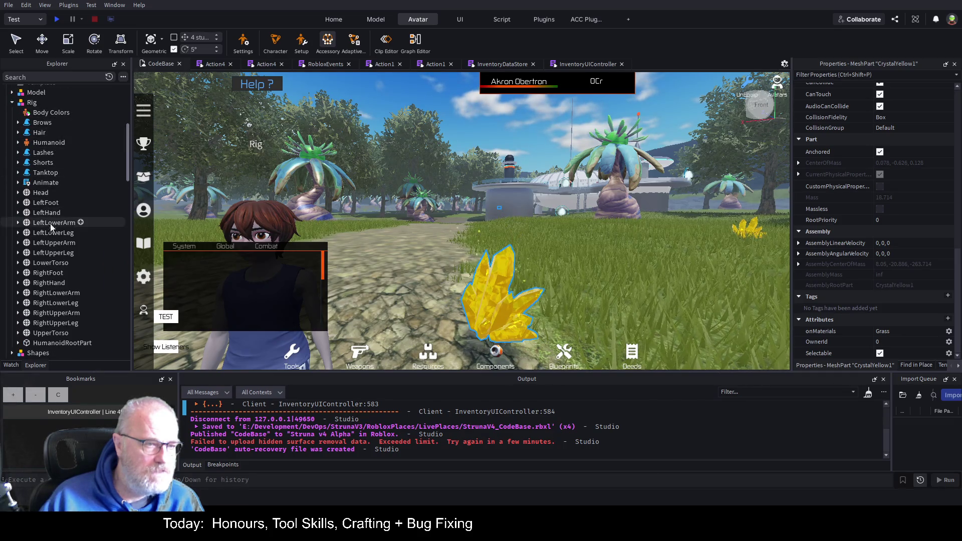
{"action": "scroll", "coordinate": [52, 226], "scroll_direction": "down", "scroll_amount": 3}
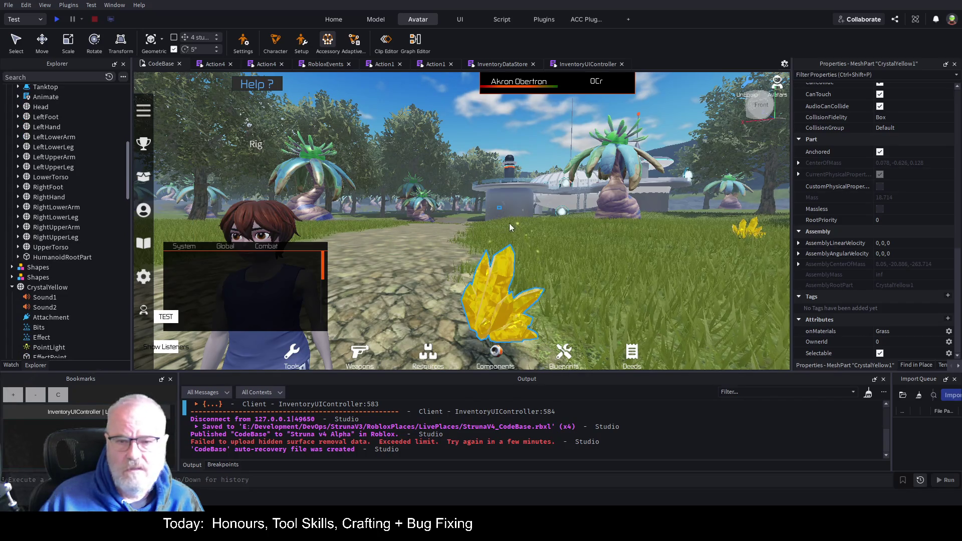
{"action": "left_click", "coordinate": [559, 227]}
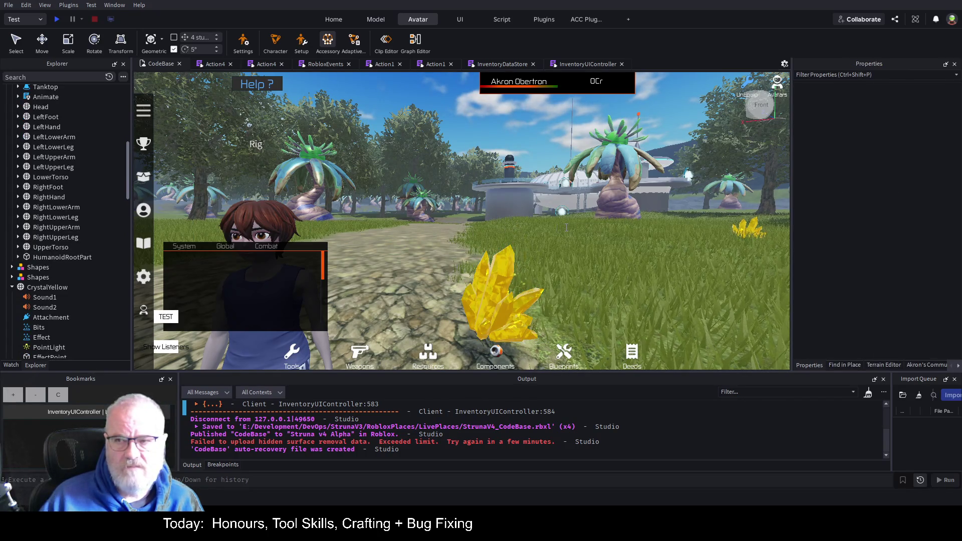
{"action": "left_click", "coordinate": [504, 300]}
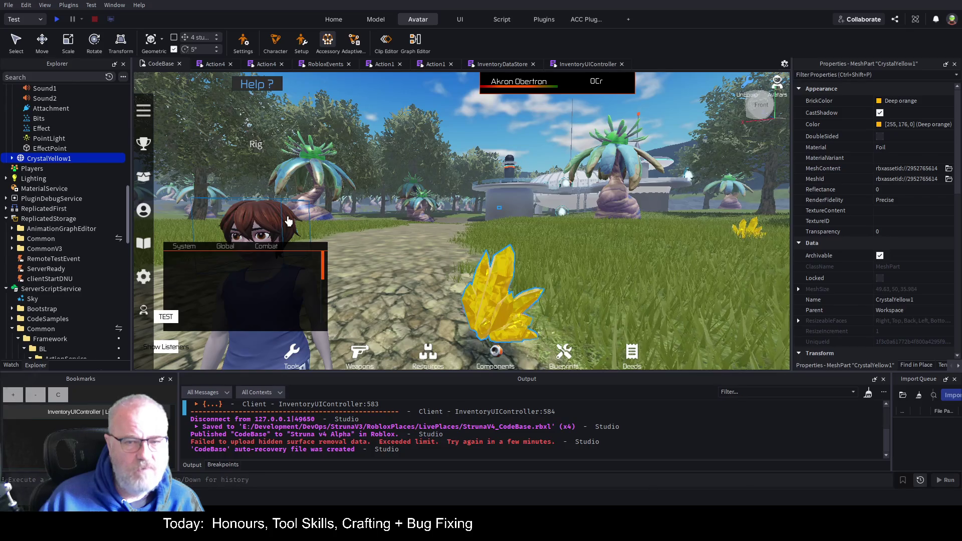
Clear the hair selection and open the Adaptive Remap Rig panel.
{"action": "left_click", "coordinate": [288, 221]}
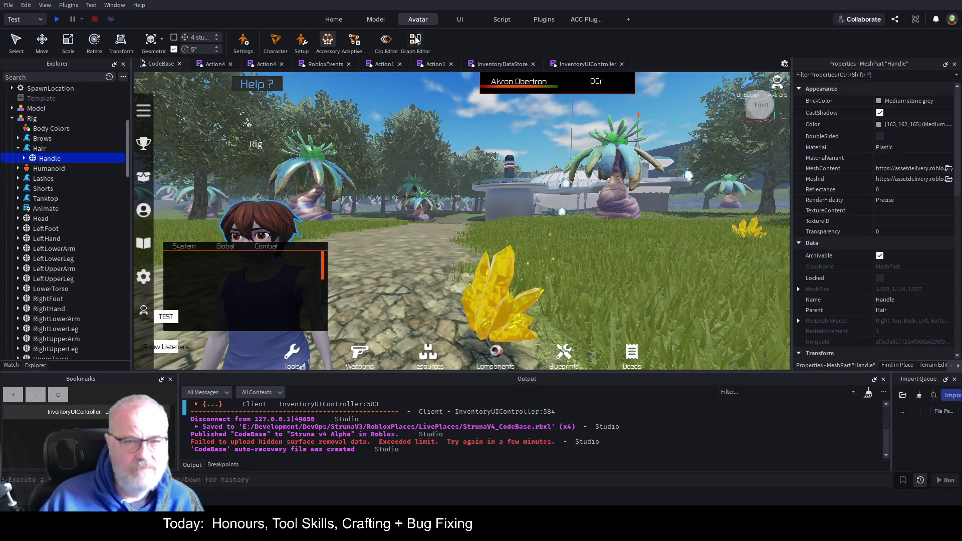
{"action": "left_click", "coordinate": [607, 176]}
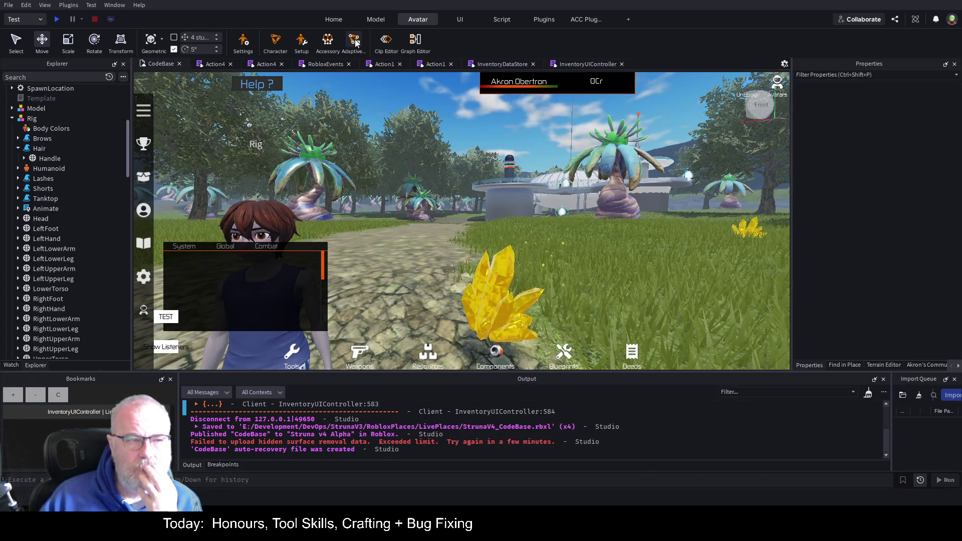
{"action": "left_click", "coordinate": [355, 42]}
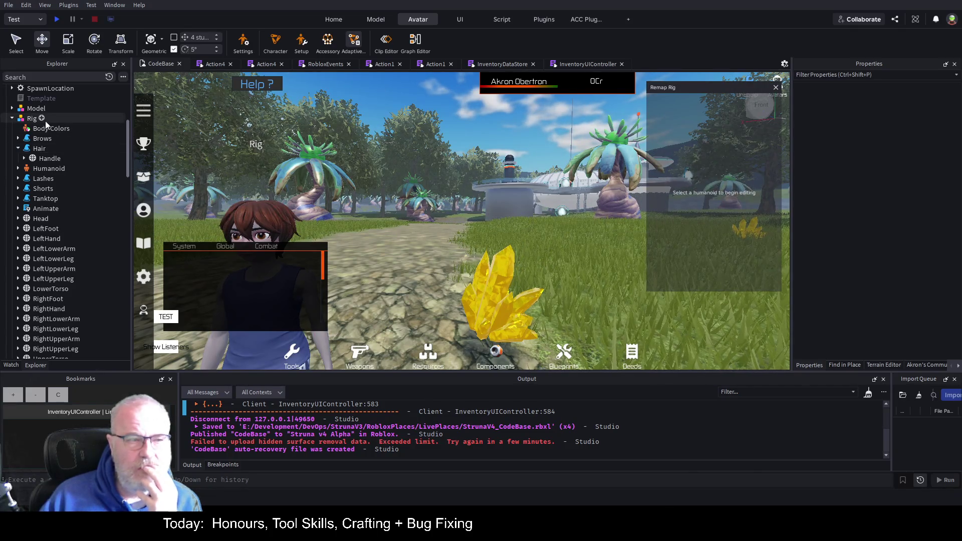
Select the Rig model and create a HumanoidRigDescription in the Remap Rig panel.
{"action": "left_click", "coordinate": [52, 169]}
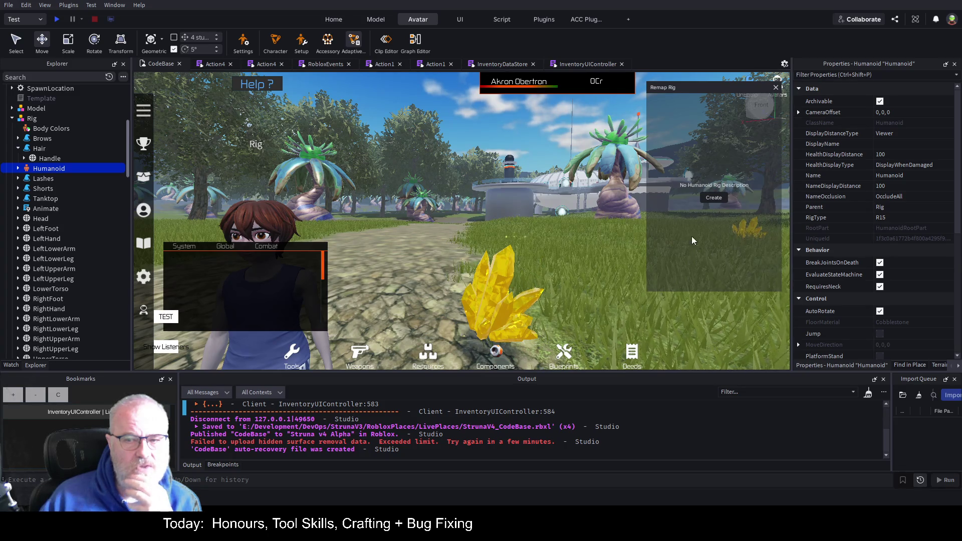
{"action": "left_click", "coordinate": [32, 118]}
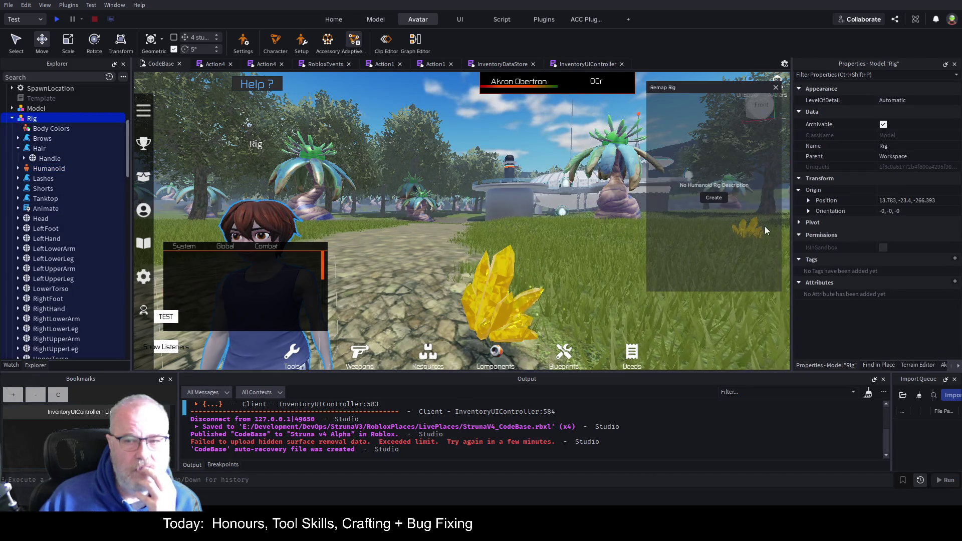
{"action": "left_click", "coordinate": [714, 199]}
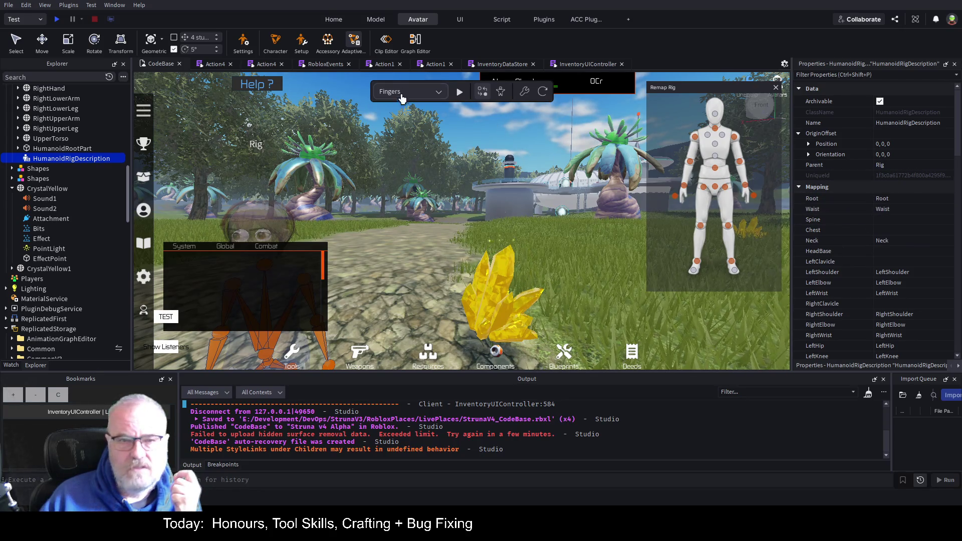
Choose Idle 1 in the preview animation dropdown and play it on the Rig.
{"action": "left_click", "coordinate": [440, 93]}
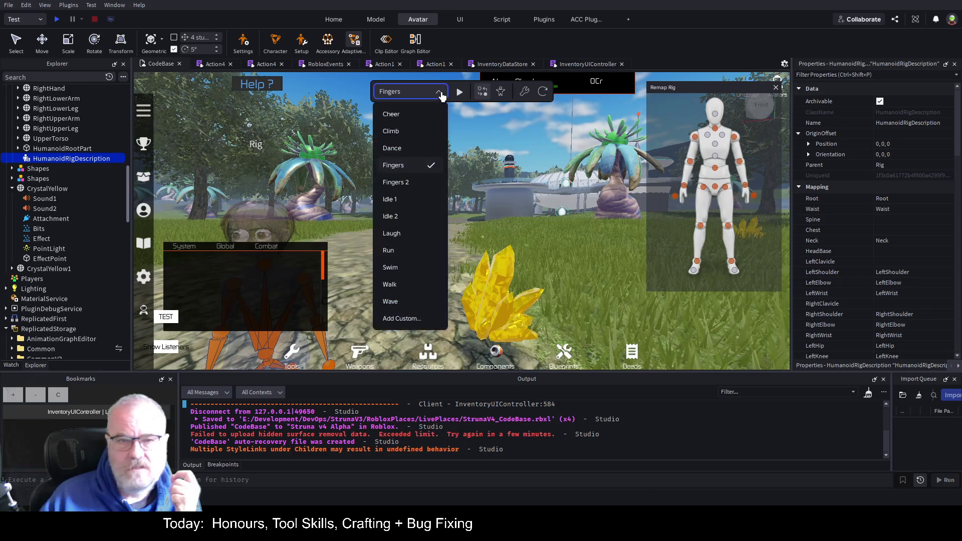
{"action": "left_click", "coordinate": [407, 115]}
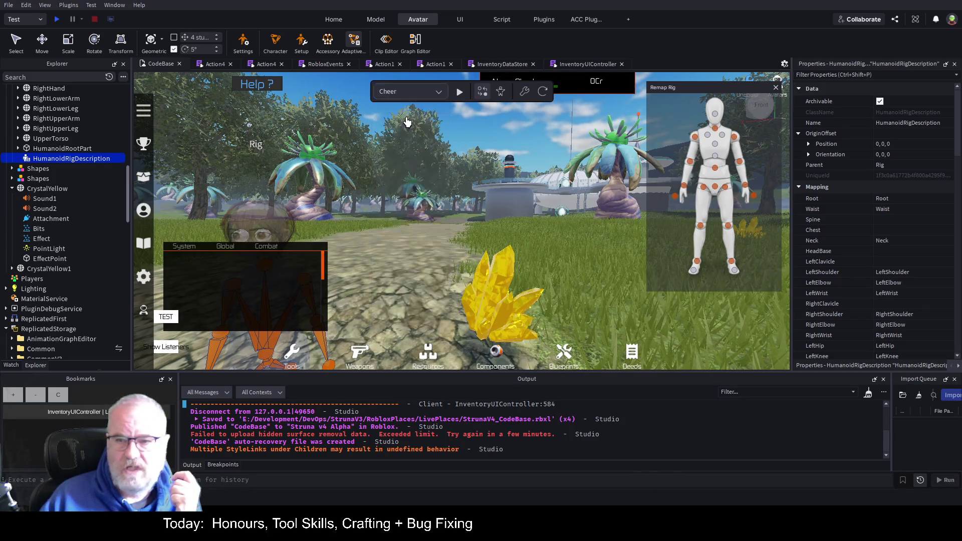
{"action": "left_click", "coordinate": [441, 94]}
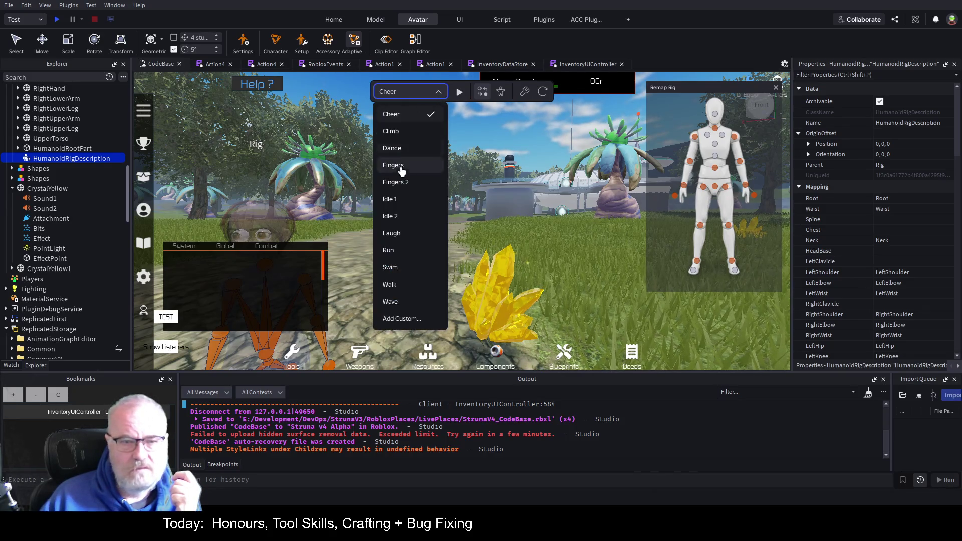
{"action": "left_click", "coordinate": [406, 201]}
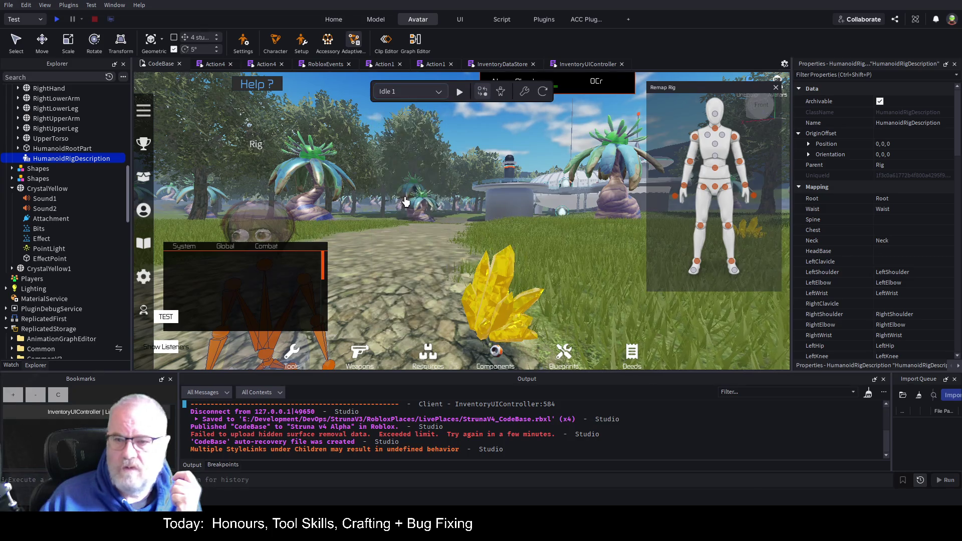
{"action": "left_click", "coordinate": [459, 93]}
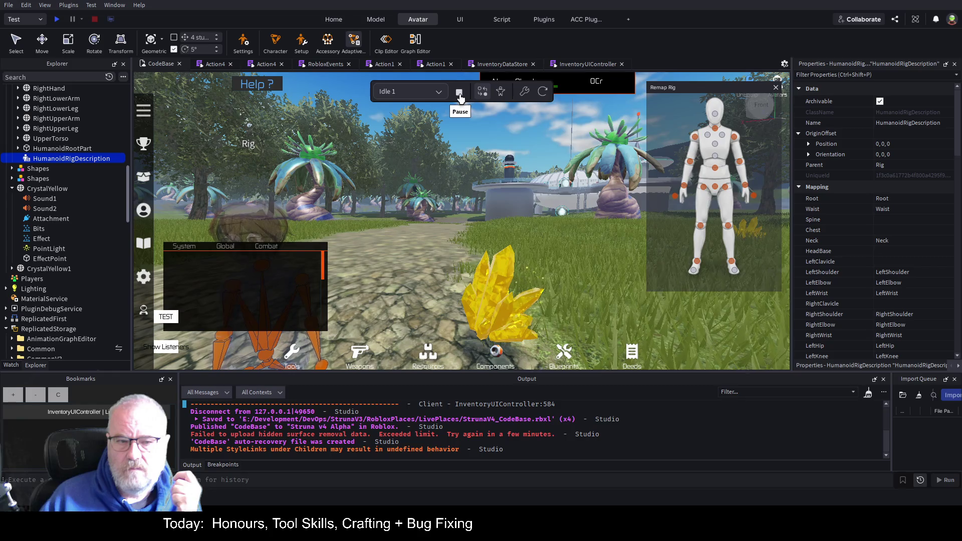
Switch the Rig's preview animation from Idle 1 to Cheer.
{"action": "scroll", "coordinate": [459, 218], "scroll_direction": "down", "scroll_amount": 5}
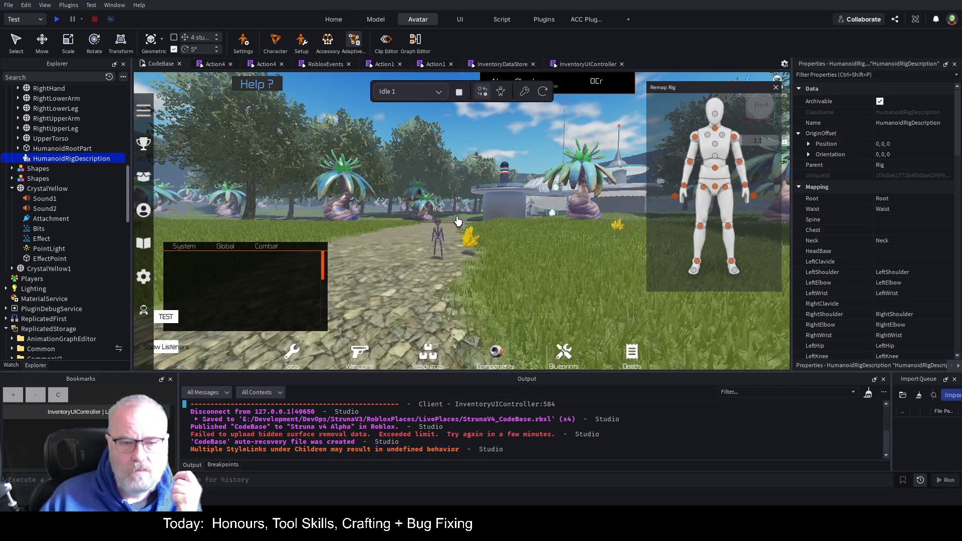
{"action": "scroll", "coordinate": [457, 220], "scroll_direction": "up", "scroll_amount": 5}
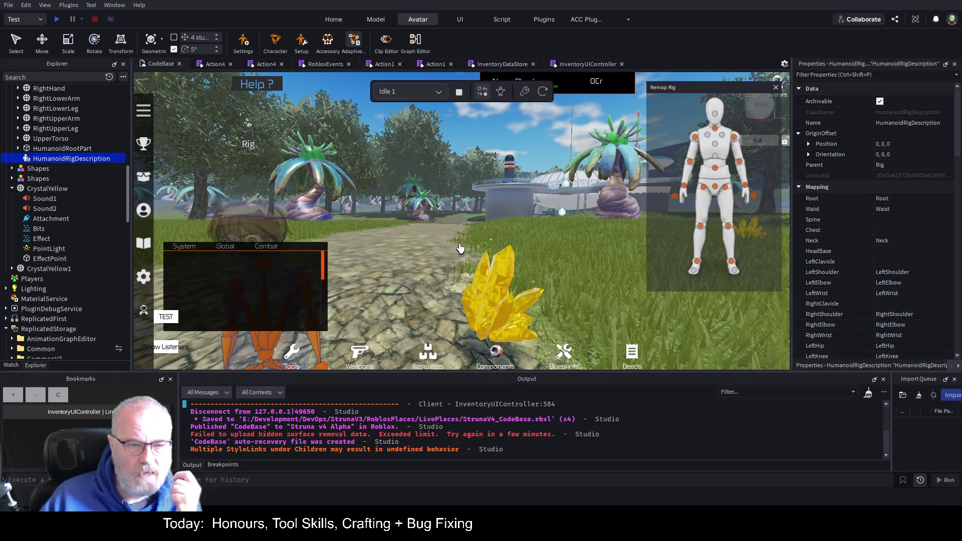
{"action": "scroll", "coordinate": [459, 248], "scroll_direction": "down", "scroll_amount": 3}
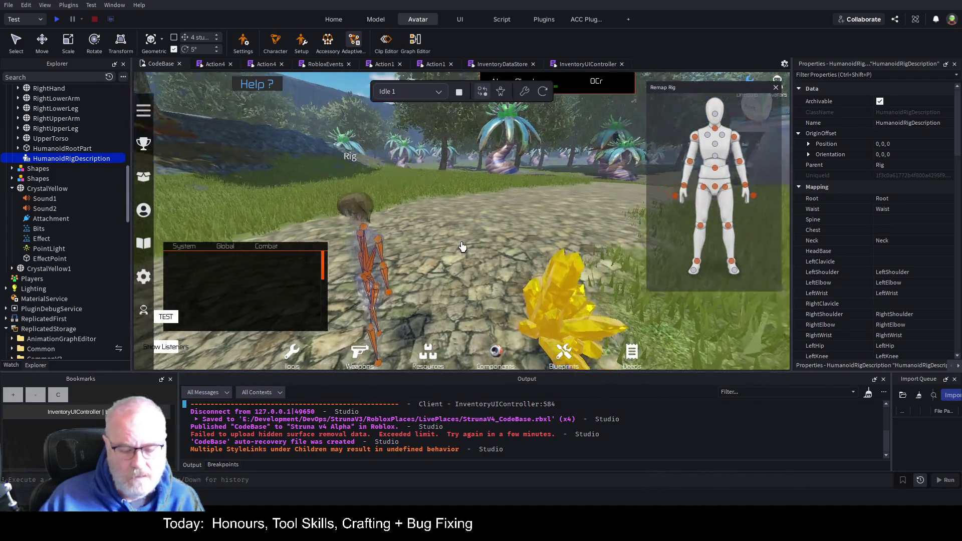
{"action": "scroll", "coordinate": [462, 246], "scroll_direction": "up", "scroll_amount": 5}
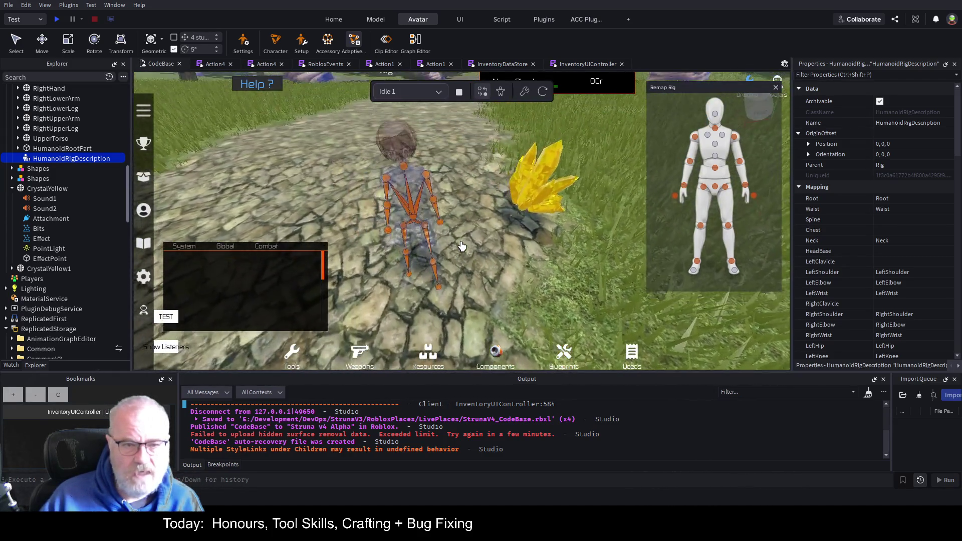
{"action": "scroll", "coordinate": [461, 247], "scroll_direction": "down", "scroll_amount": 3}
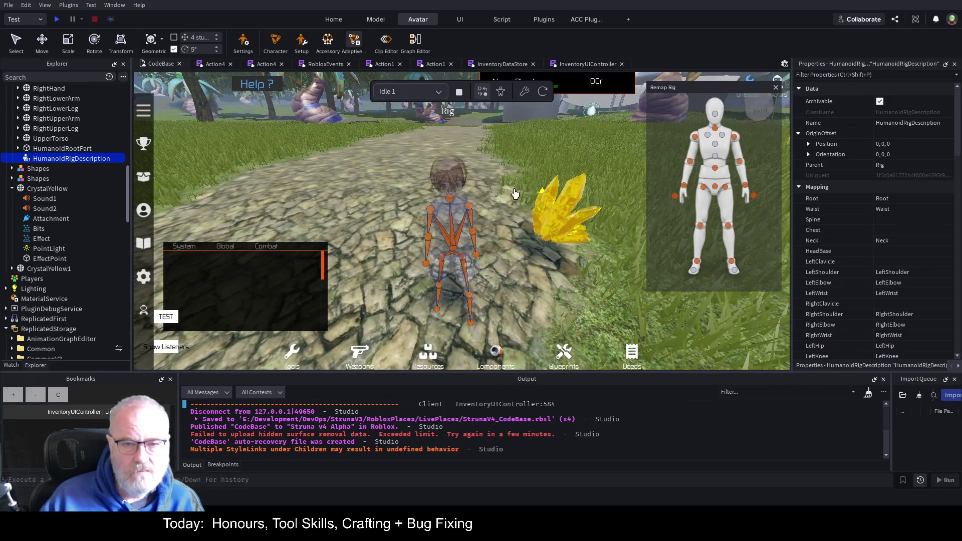
{"action": "left_click", "coordinate": [407, 92]}
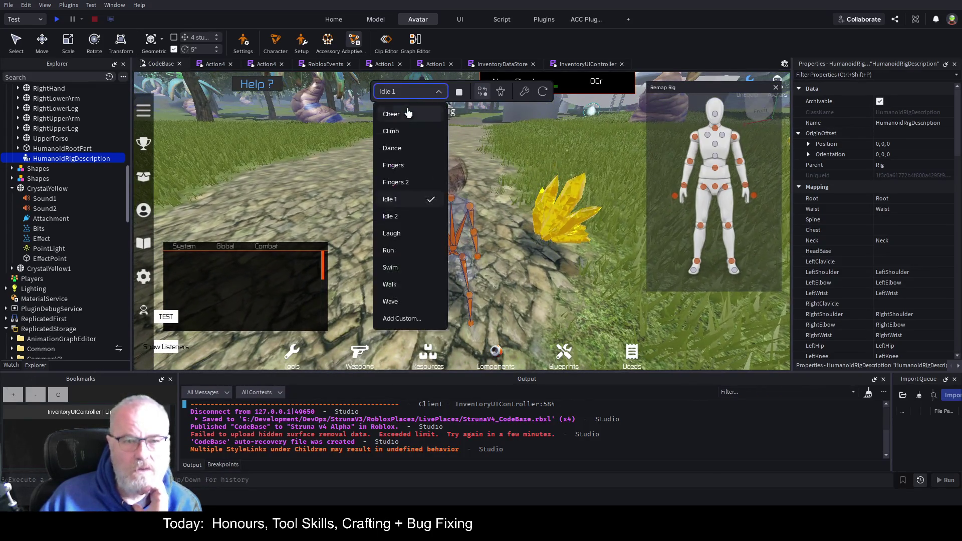
{"action": "left_click", "coordinate": [409, 114]}
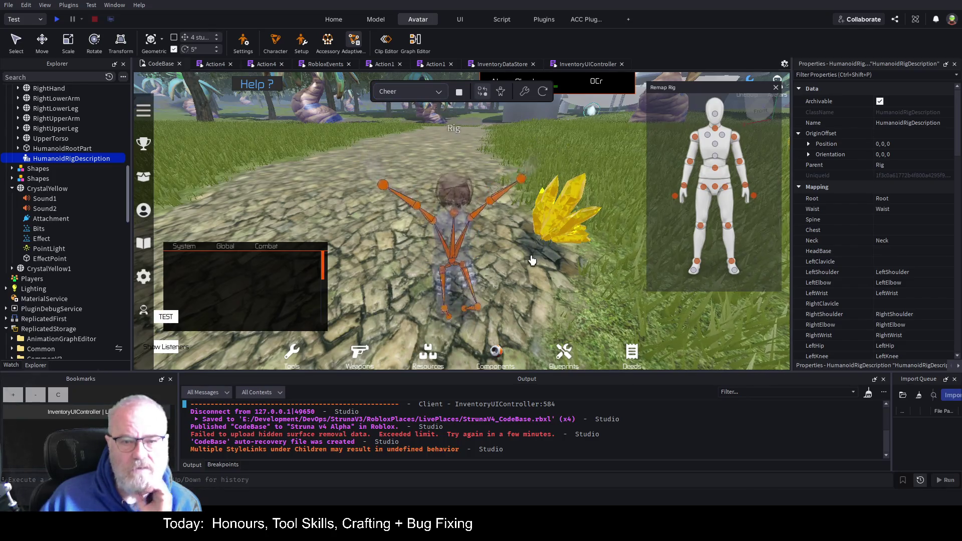
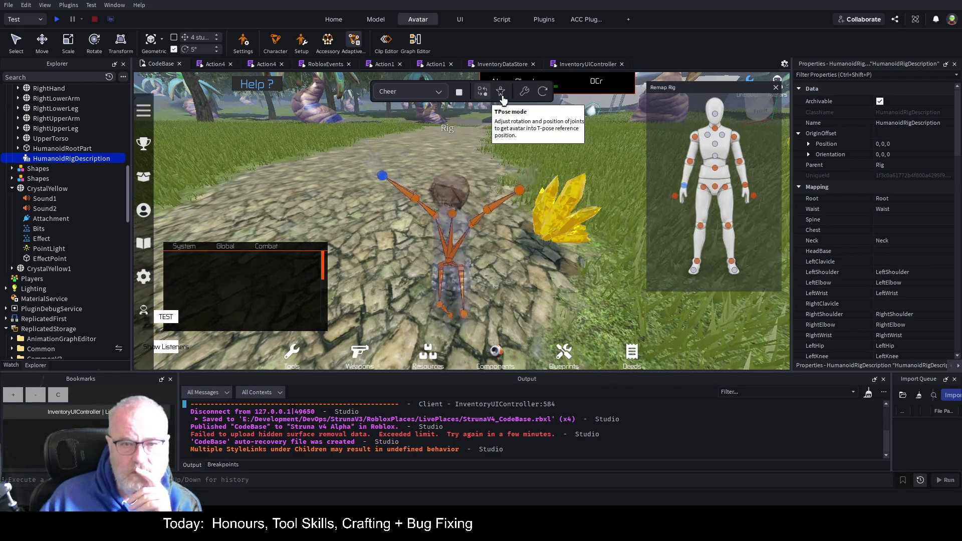
Put the rig in T-pose, rotate its arm and hip joints, then exit T-pose mode.
{"action": "left_click", "coordinate": [501, 95]}
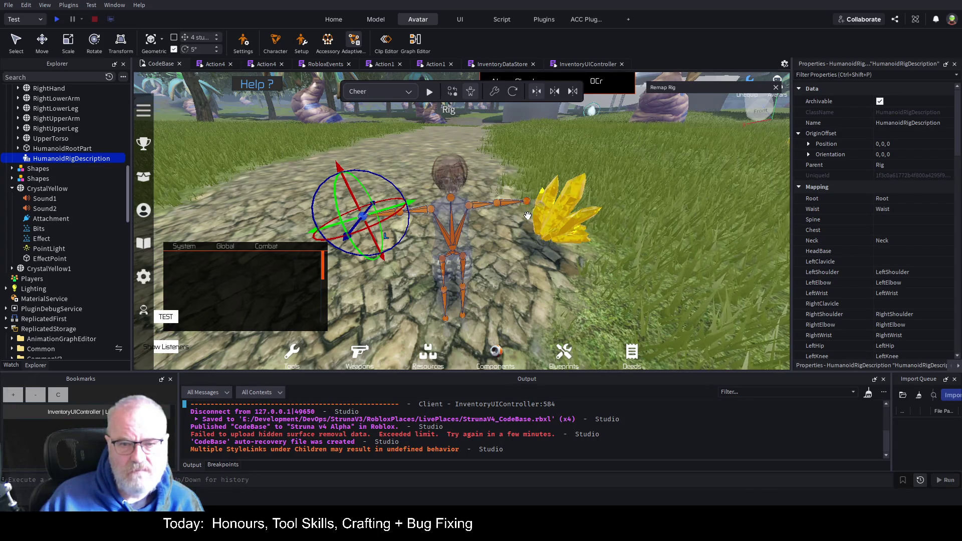
{"action": "mouse_move", "coordinate": [403, 213]}
{"action": "left_mouse_down"}
{"action": "mouse_move", "coordinate": [380, 191]}
{"action": "mouse_move", "coordinate": [410, 228]}
{"action": "left_mouse_up"}
{"action": "key", "text": "a"}
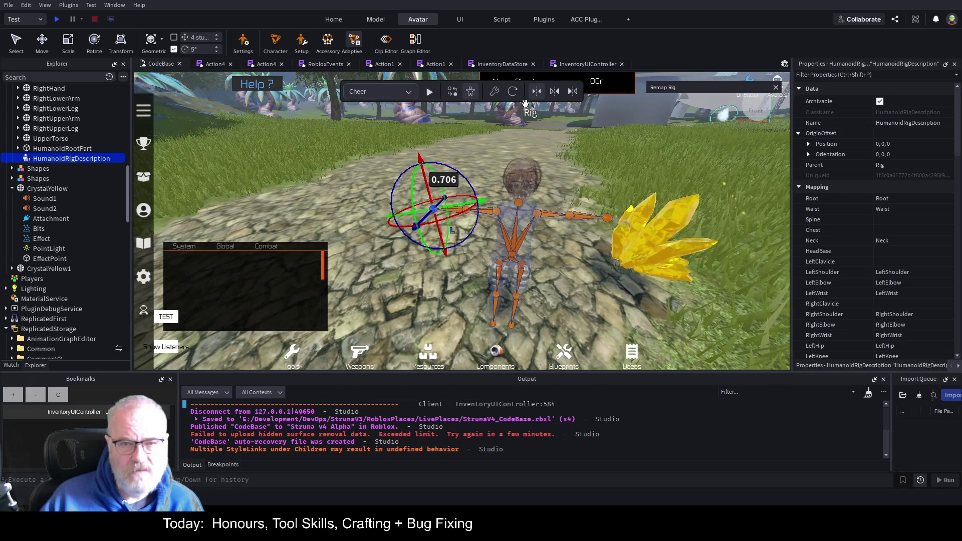
{"action": "left_click", "coordinate": [499, 94]}
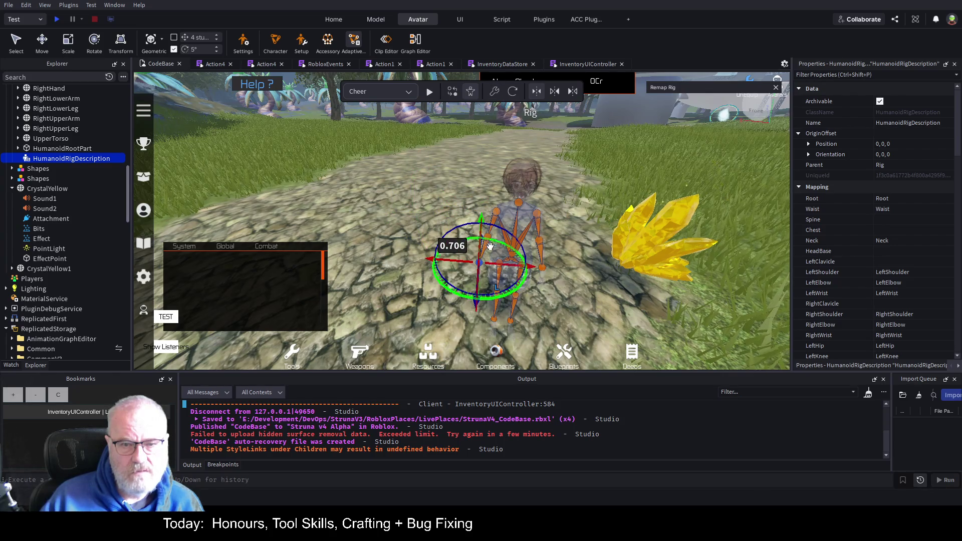
{"action": "left_click_drag", "start_coordinate": [482, 223], "coordinate": [541, 180]}
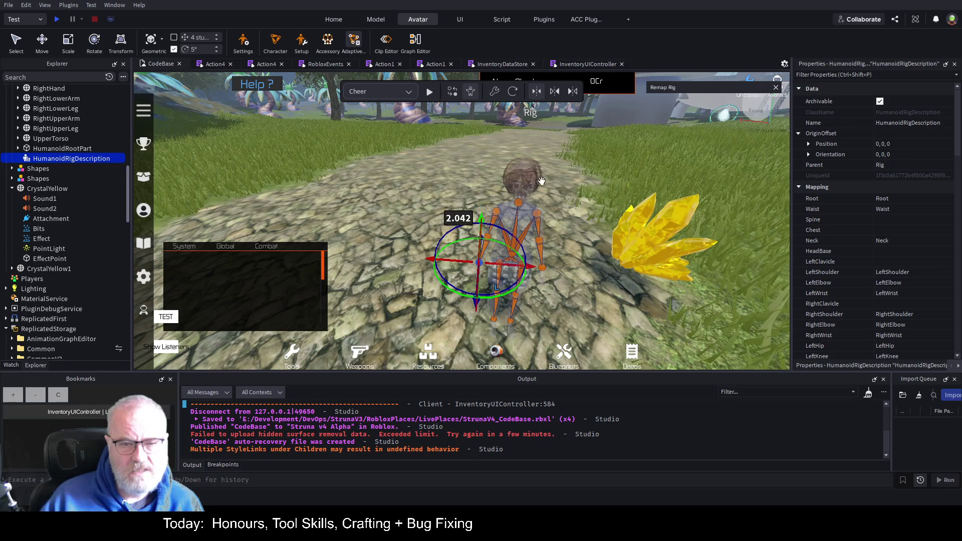
{"action": "left_click", "coordinate": [469, 97]}
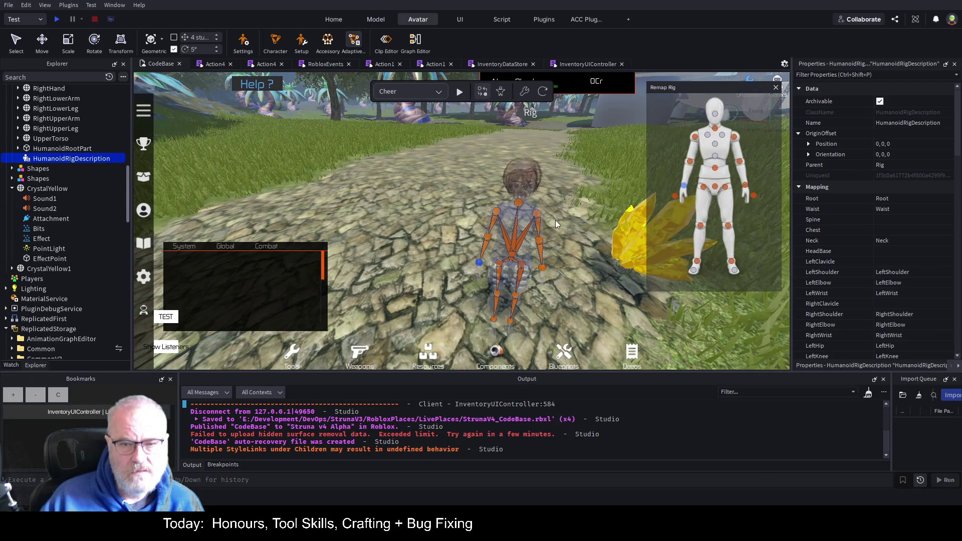
Preview then stop the Climb animation, map Neck to RightWrist, and close the remap view.
{"action": "left_click", "coordinate": [459, 93]}
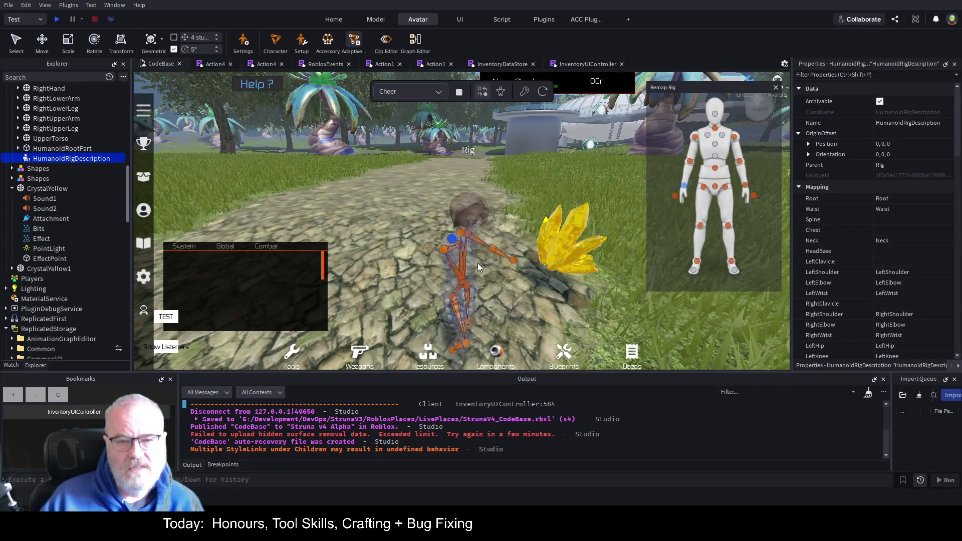
{"action": "left_click", "coordinate": [421, 93]}
{"action": "left_click", "coordinate": [427, 127]}
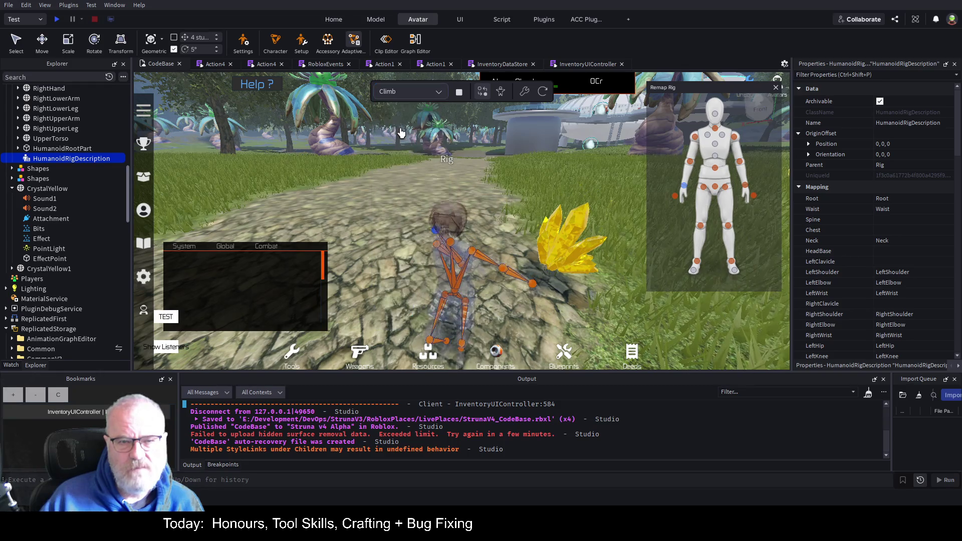
{"action": "left_click", "coordinate": [458, 94]}
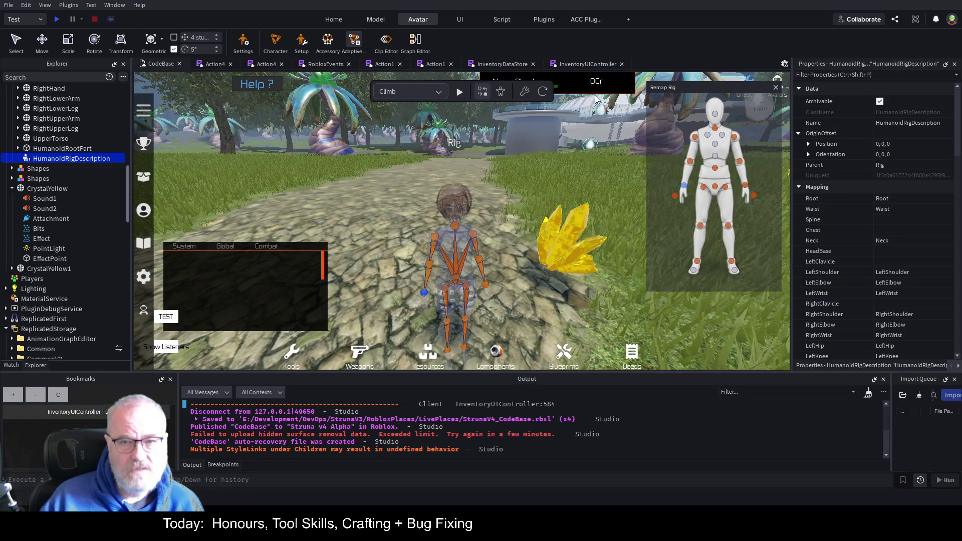
{"action": "left_click", "coordinate": [716, 133]}
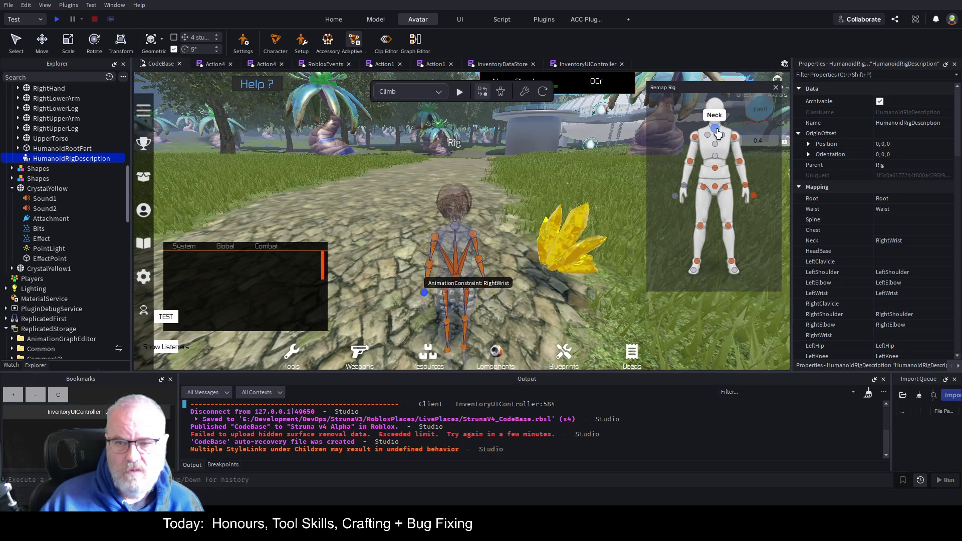
{"action": "left_click", "coordinate": [775, 89]}
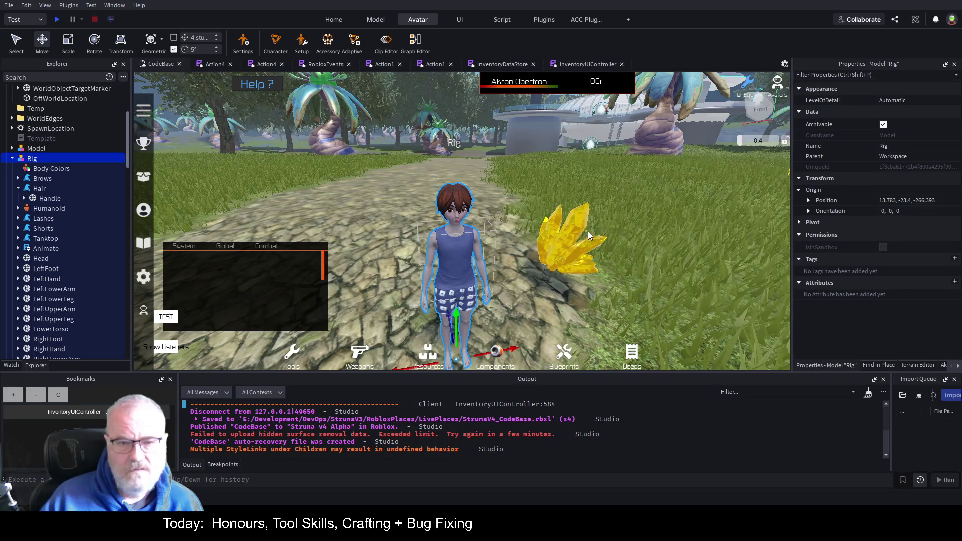
Open the Animation Editor docked below the scene, re-centre the viewport, and select the Rig.
{"action": "left_click", "coordinate": [389, 44]}
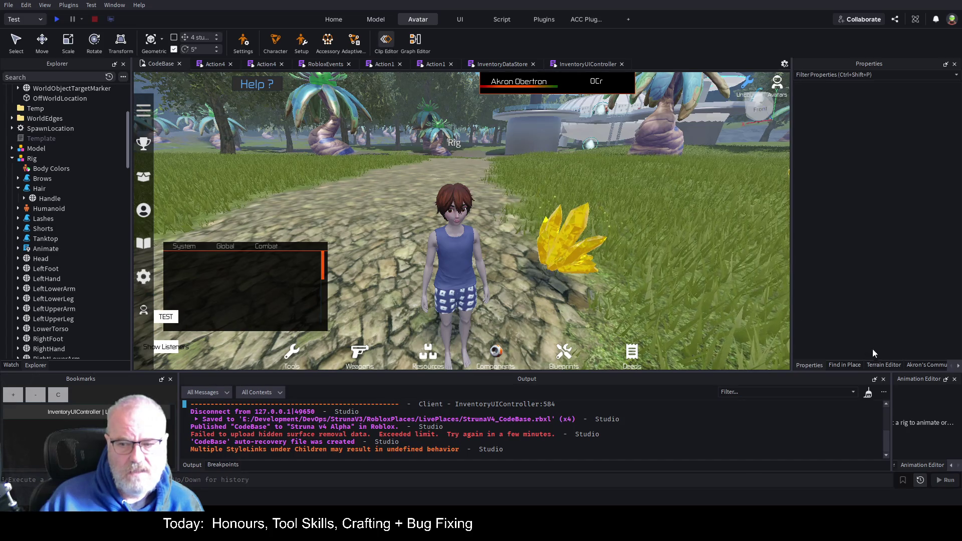
{"action": "mouse_move", "coordinate": [924, 379]}
{"action": "left_mouse_down"}
{"action": "mouse_move", "coordinate": [687, 206]}
{"action": "mouse_move", "coordinate": [605, 181]}
{"action": "left_mouse_up"}
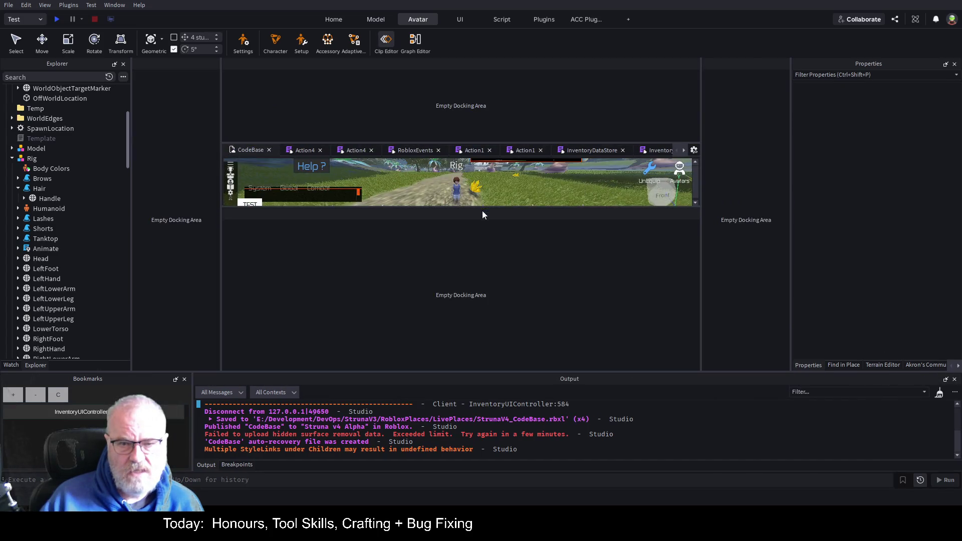
{"action": "mouse_move", "coordinate": [482, 214]}
{"action": "left_mouse_down"}
{"action": "mouse_move", "coordinate": [464, 218]}
{"action": "mouse_move", "coordinate": [476, 145]}
{"action": "mouse_move", "coordinate": [499, 186]}
{"action": "left_mouse_up"}
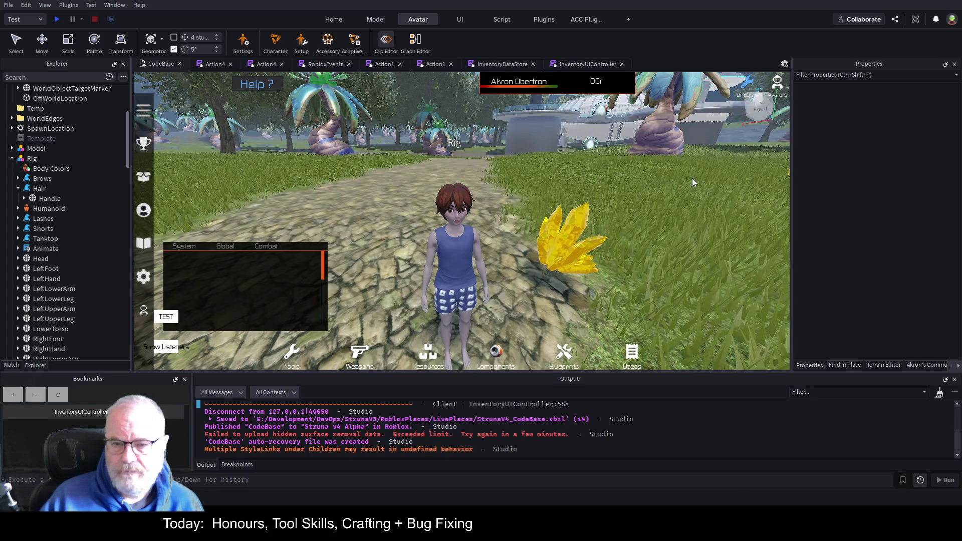
{"action": "left_click_drag", "start_coordinate": [706, 64], "coordinate": [688, 112]}
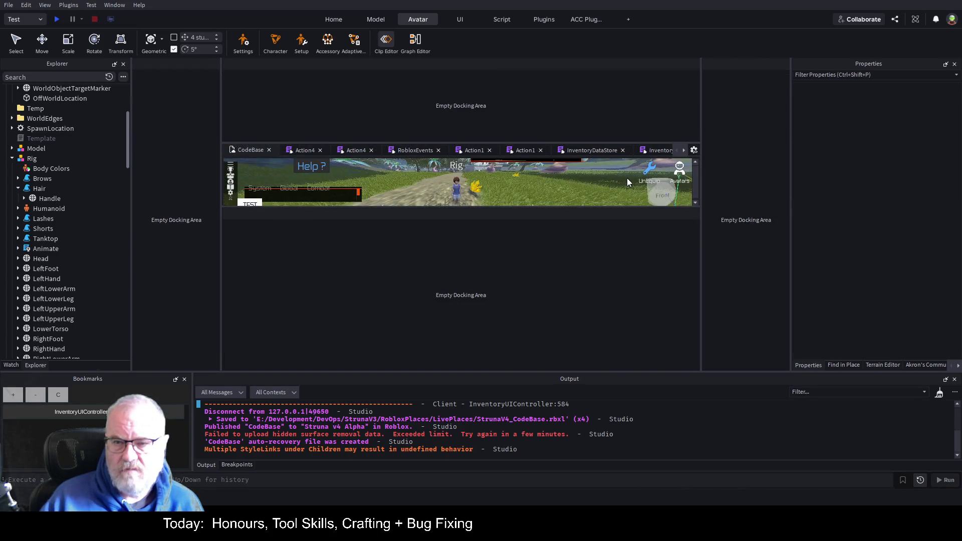
{"action": "left_click_drag", "start_coordinate": [626, 178], "coordinate": [627, 178]}
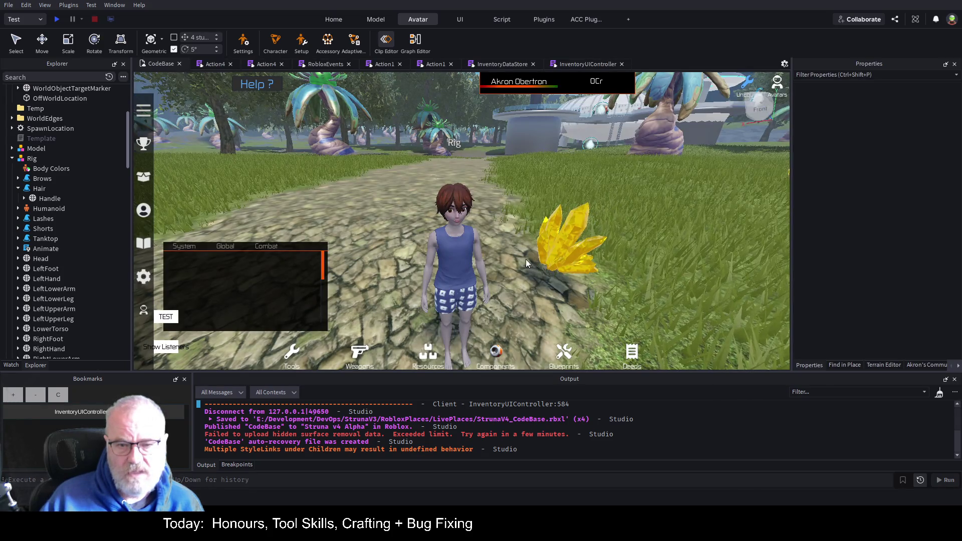
{"action": "left_click", "coordinate": [454, 198]}
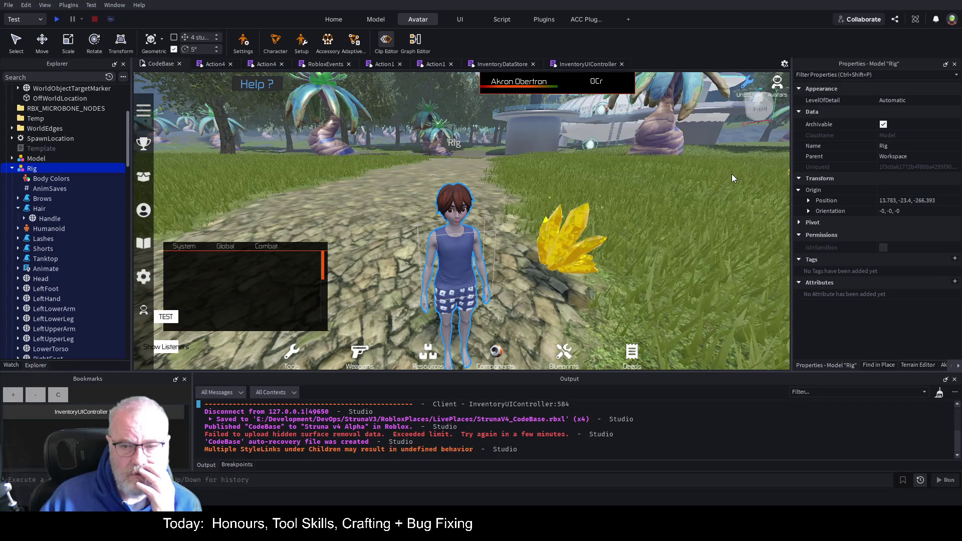
Switch to Move, open the Rig's Graph Editor, and redock it and the scene view.
{"action": "key", "text": "ctrl+2"}
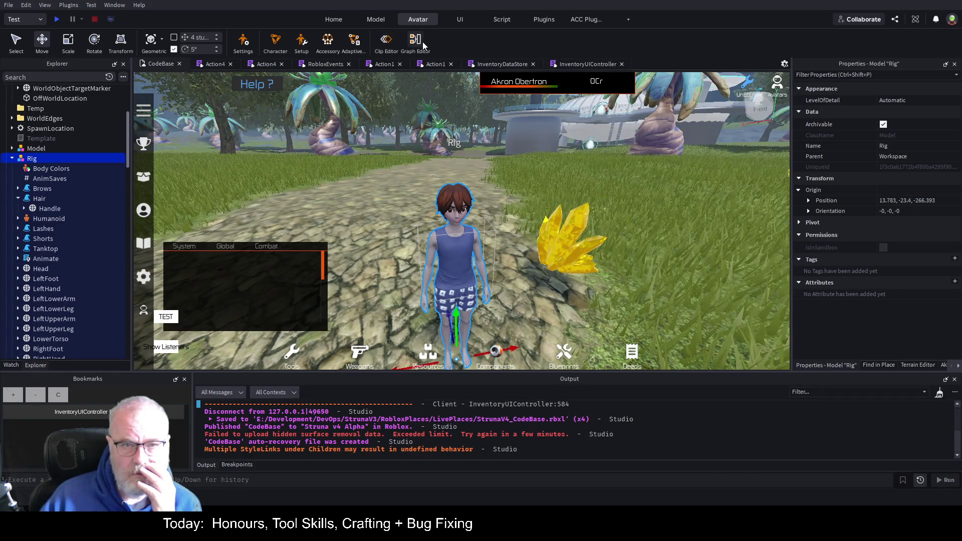
{"action": "left_click", "coordinate": [422, 41]}
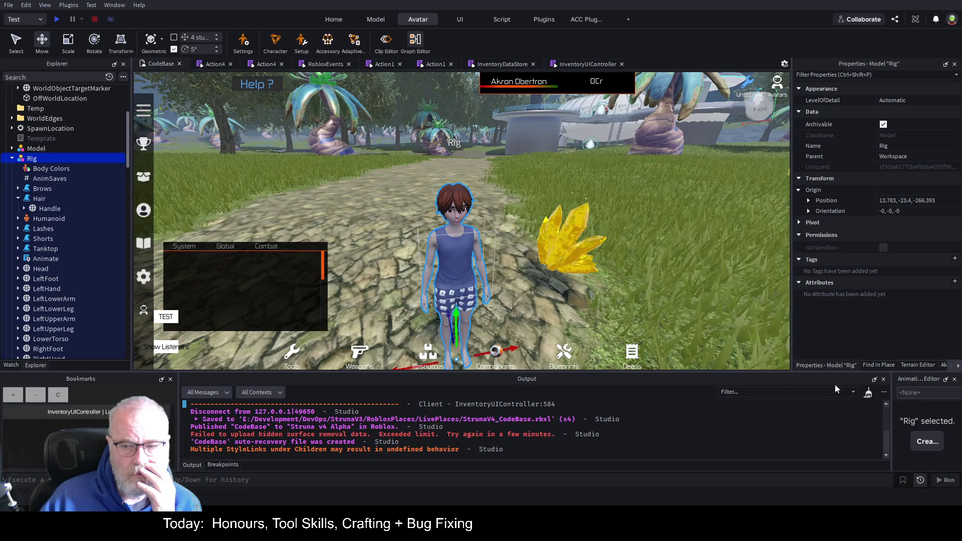
{"action": "left_click_drag", "start_coordinate": [921, 382], "coordinate": [678, 268]}
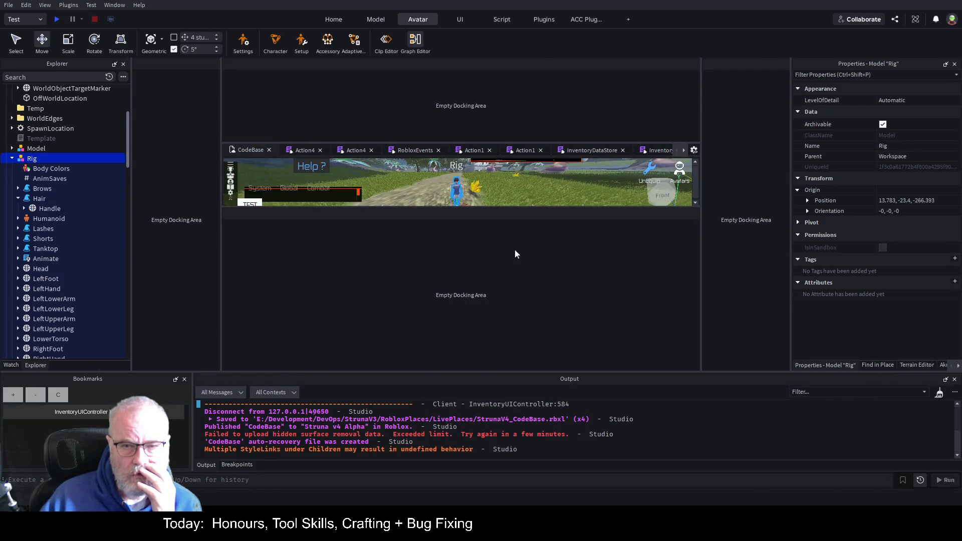
{"action": "left_click_drag", "start_coordinate": [514, 191], "coordinate": [515, 191]}
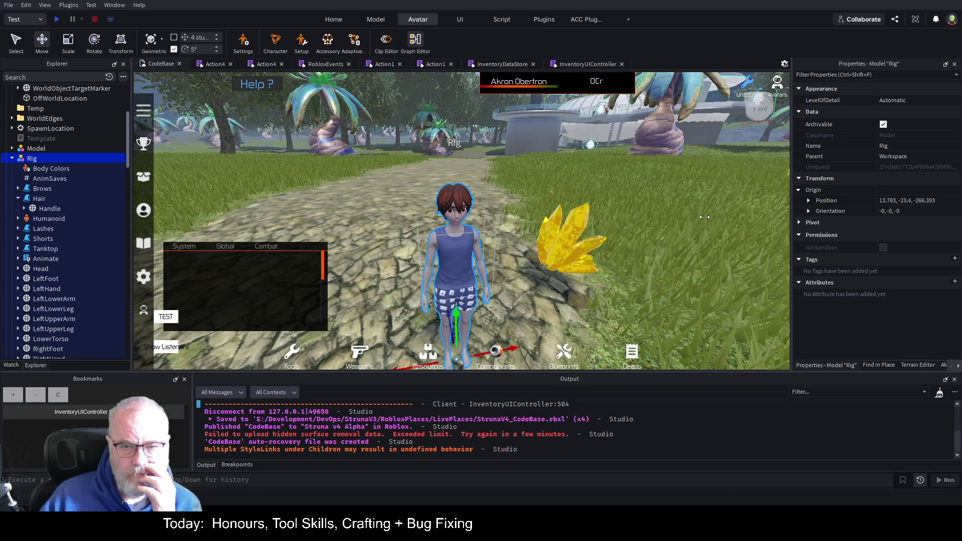
{"action": "mouse_move", "coordinate": [609, 184]}
{"action": "left_mouse_down"}
{"action": "mouse_move", "coordinate": [664, 110]}
{"action": "mouse_move", "coordinate": [637, 166]}
{"action": "left_mouse_up"}
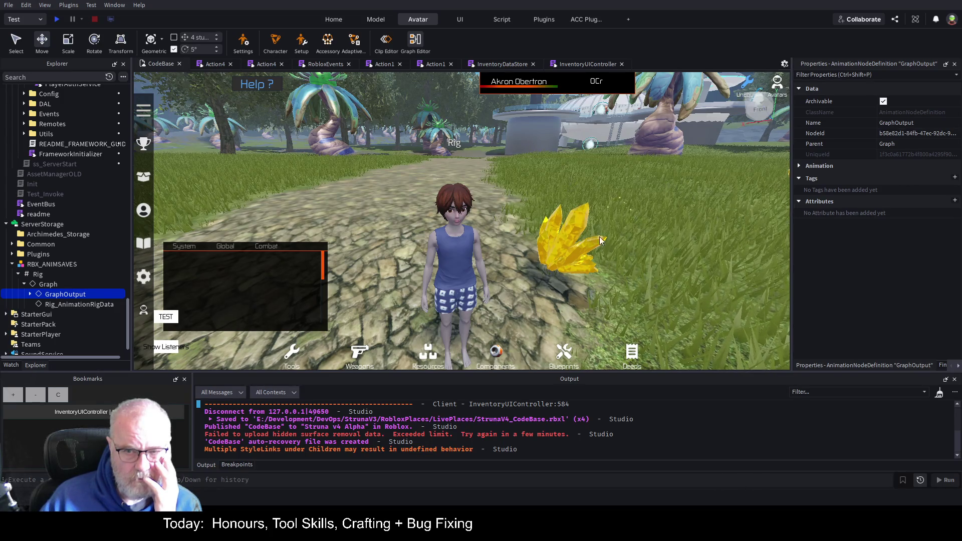
Step between the AddNode and GraphOutput graph nodes, then select the Rig character in the viewport.
{"action": "left_click", "coordinate": [615, 269]}
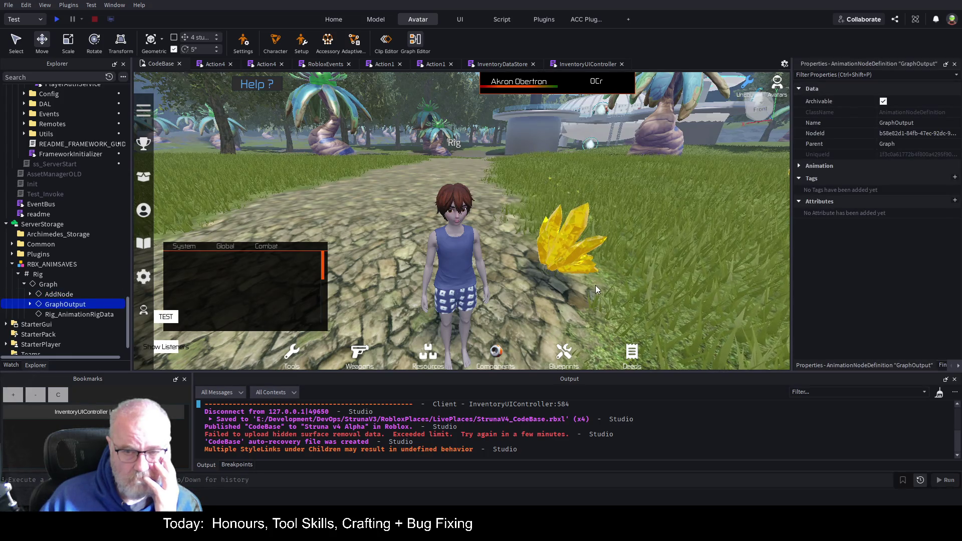
{"action": "key", "text": "Up"}
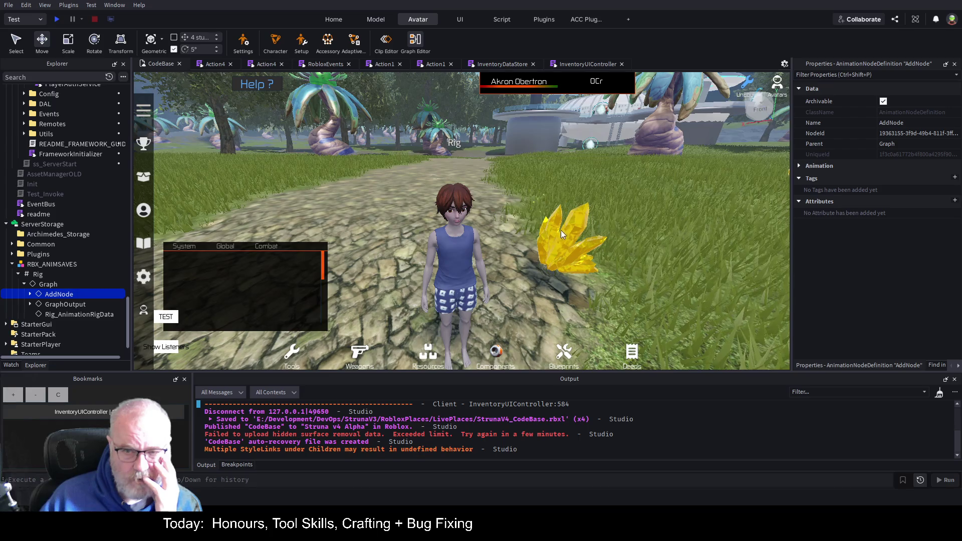
{"action": "key", "text": "Down"}
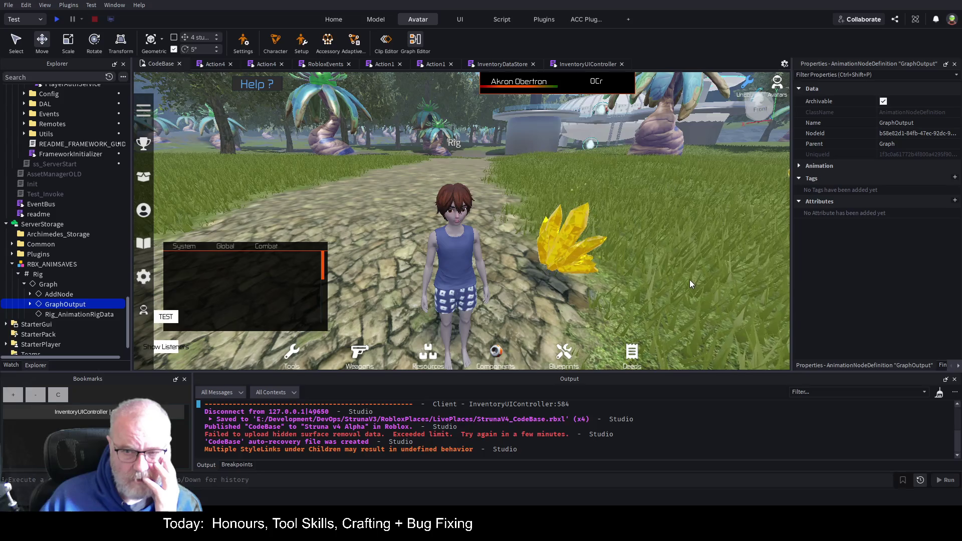
{"action": "key", "text": "Escape"}
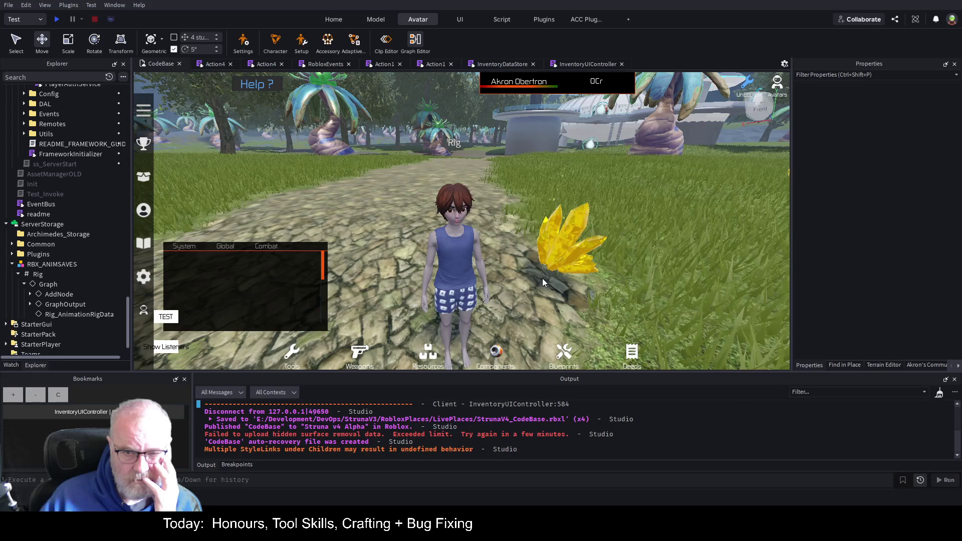
{"action": "key", "text": "Up"}
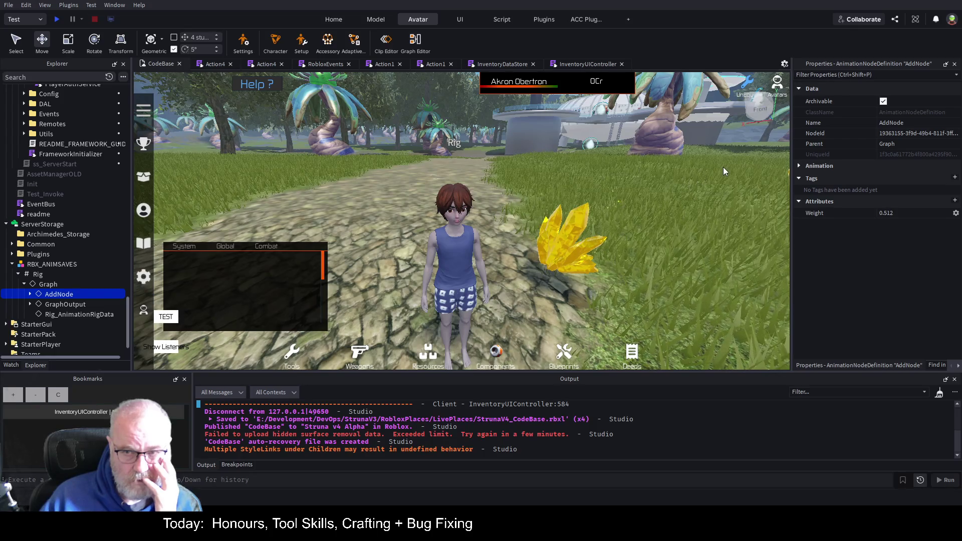
{"action": "left_click", "coordinate": [465, 236]}
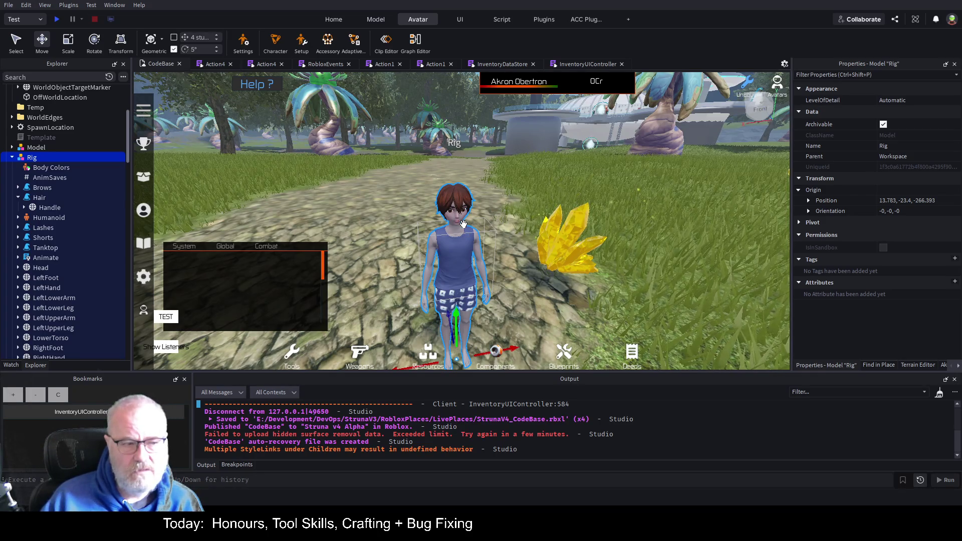
Delete the Rig, save the place with Ctrl+S, then delete the yellow crystal by the path.
{"action": "key", "text": "Delete"}
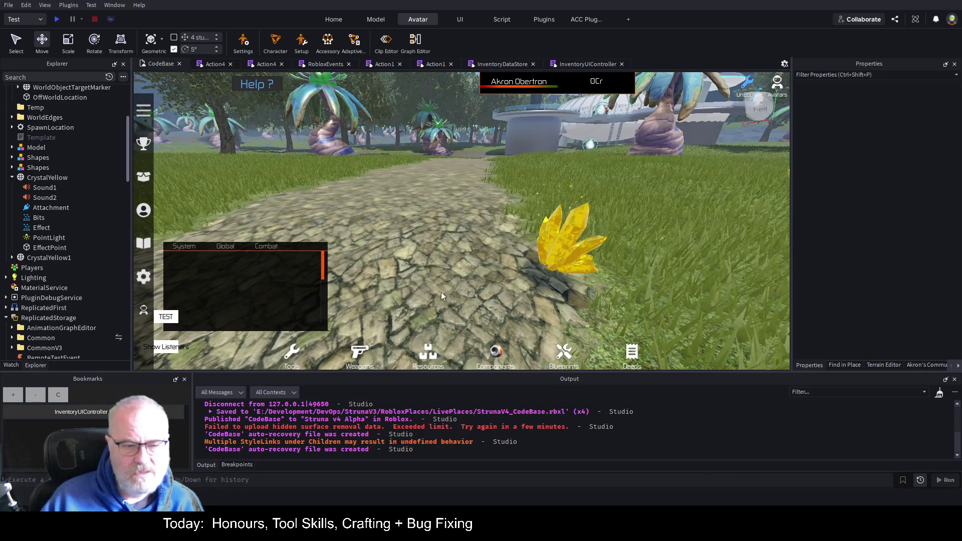
{"action": "key", "text": "ctrl+s"}
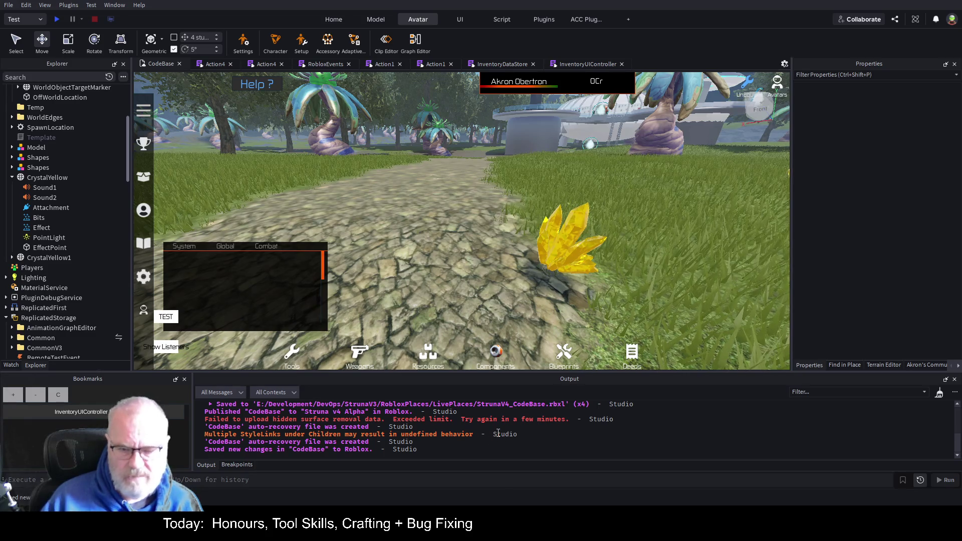
{"action": "scroll", "coordinate": [459, 435], "scroll_direction": "up", "scroll_amount": 1}
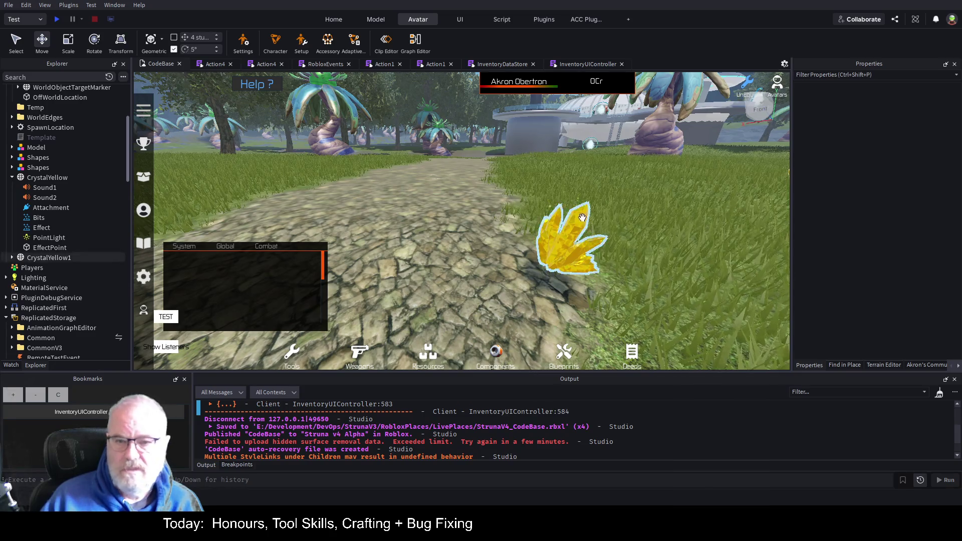
{"action": "key", "text": "d"}
{"action": "left_click", "coordinate": [419, 232]}
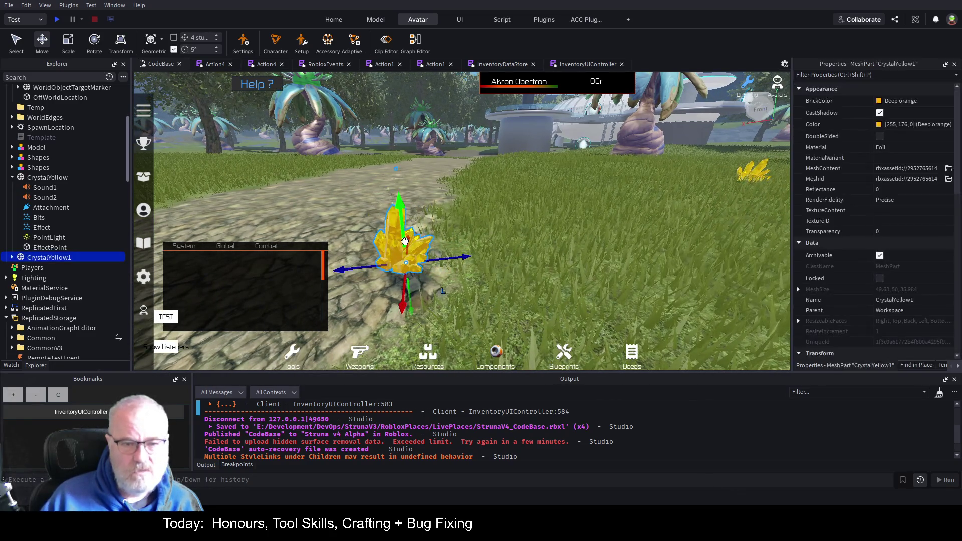
{"action": "key", "text": "Delete"}
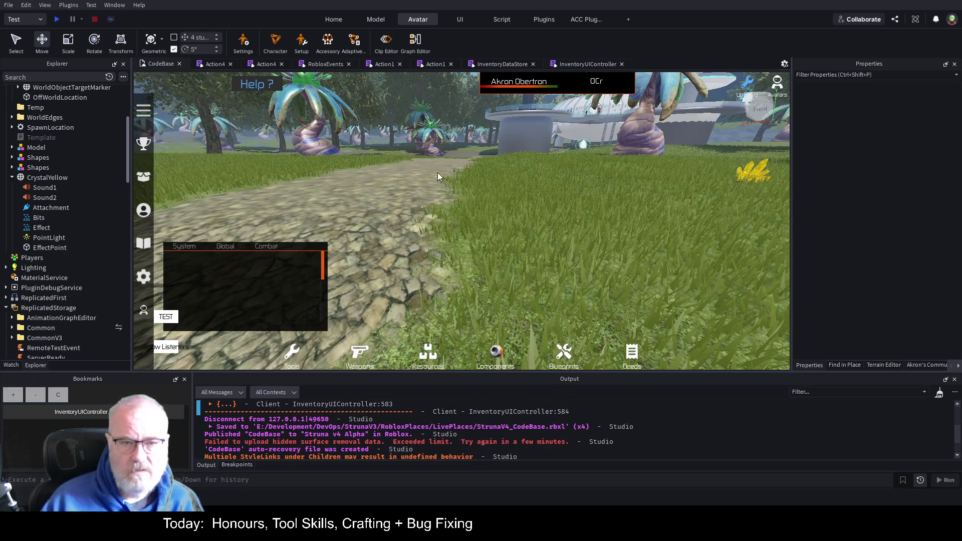
Fly the view past the palms and grass toward the domed building.
{"action": "key", "text": "Right"}
{"action": "key", "text": "Right"}
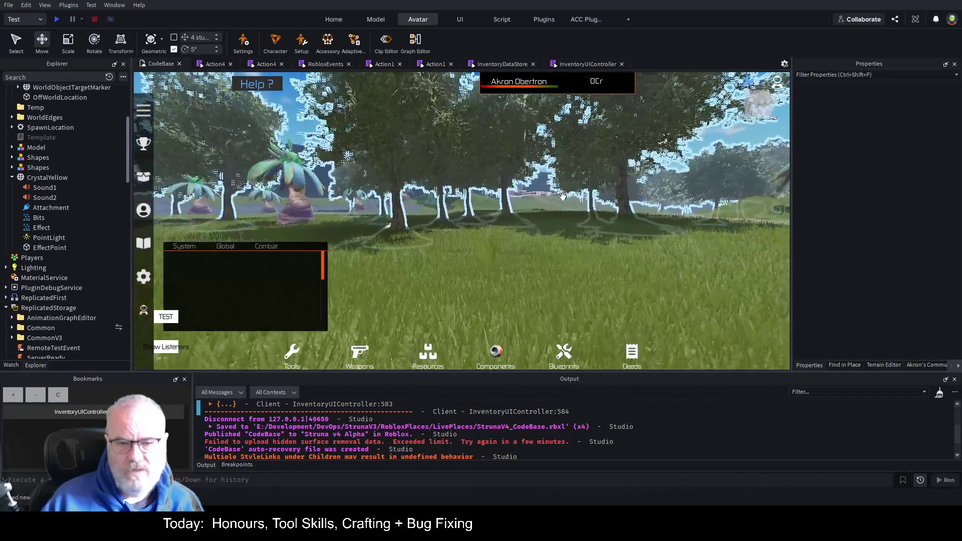
{"action": "key", "text": "Left"}
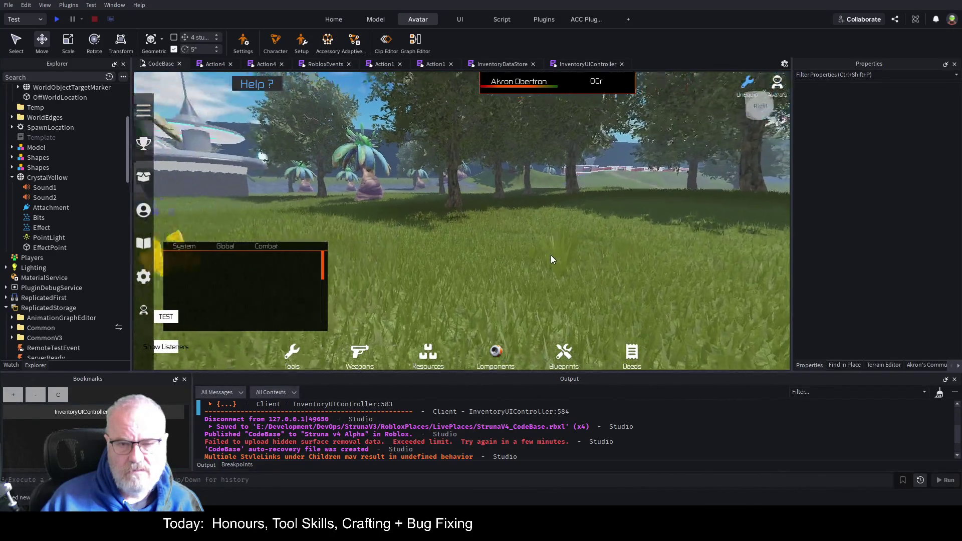
{"action": "key", "text": "w"}
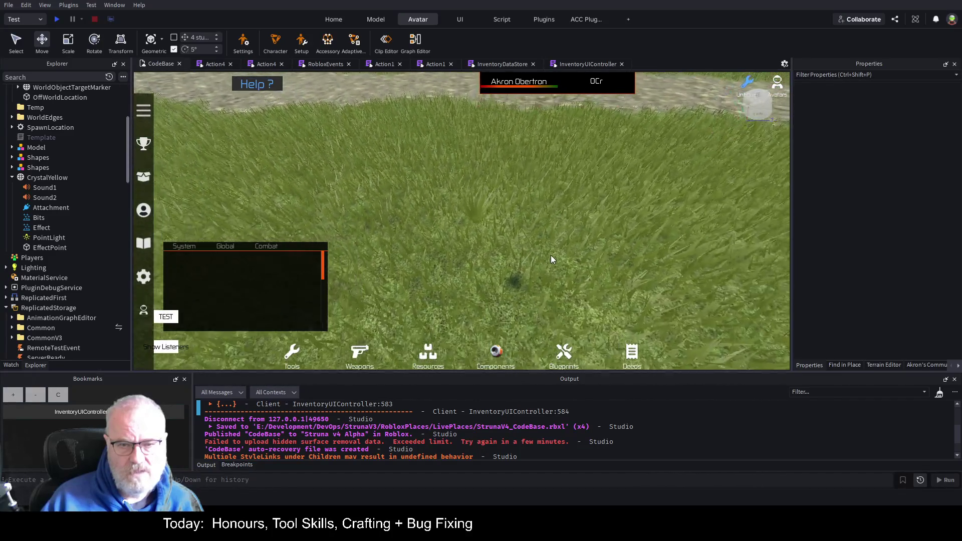
{"action": "key", "text": "Page_Up"}
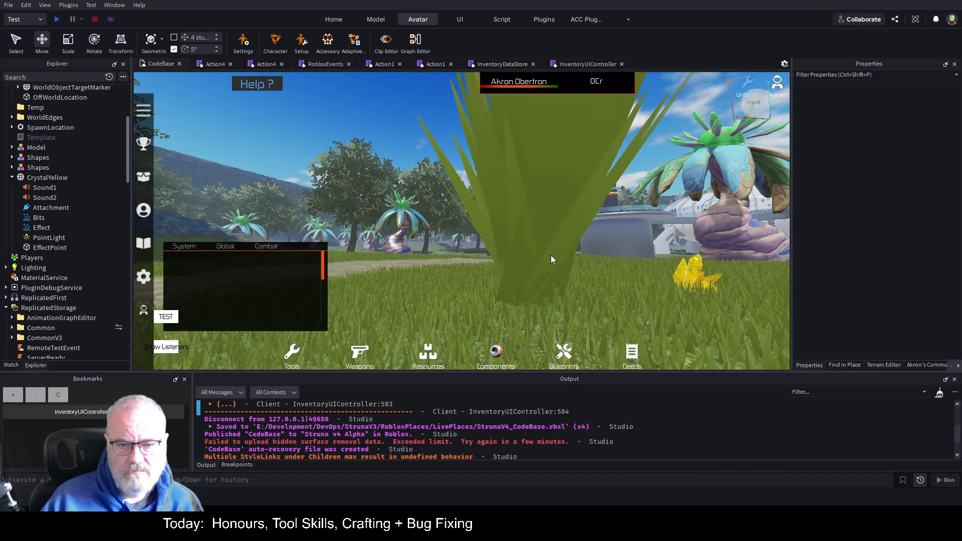
{"action": "key", "text": "w"}
{"action": "key", "text": "Left"}
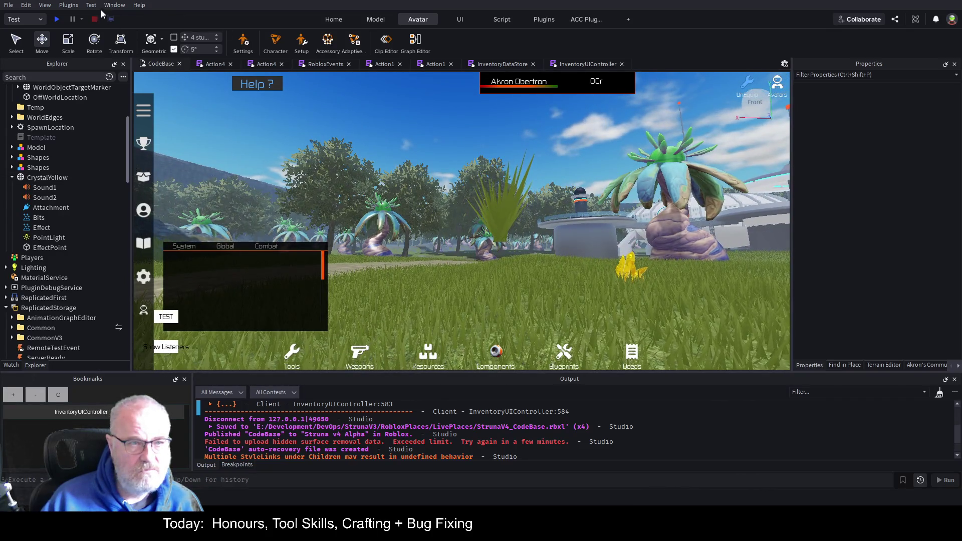
Open the Terrain Editor from Home on the Edit > Paint tool with Material Settings visible.
{"action": "left_click", "coordinate": [373, 19]}
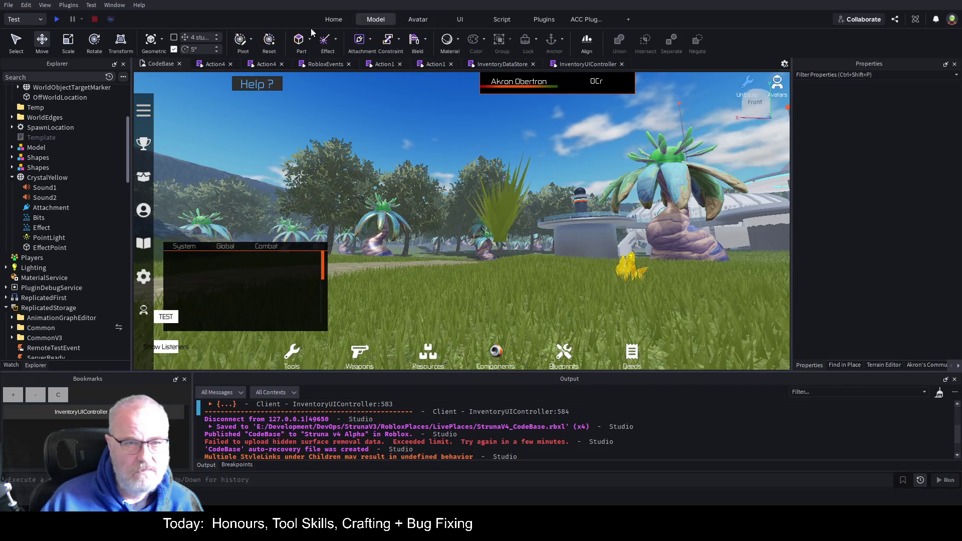
{"action": "left_click", "coordinate": [334, 20]}
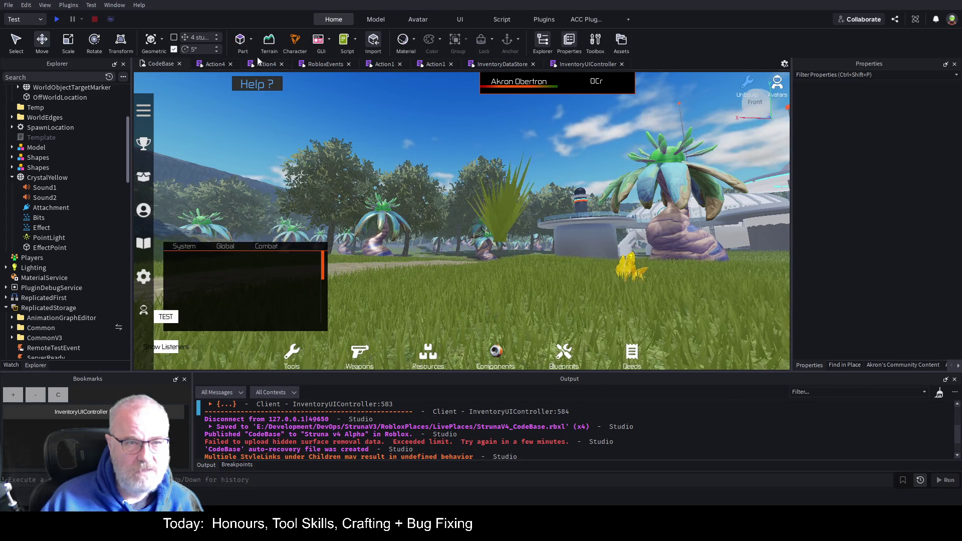
{"action": "left_click", "coordinate": [269, 45]}
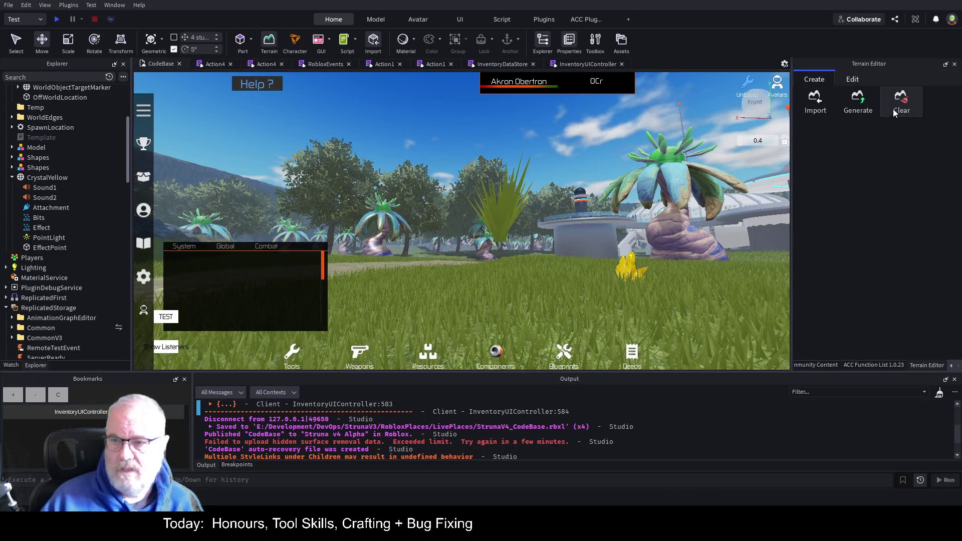
{"action": "left_click", "coordinate": [852, 80]}
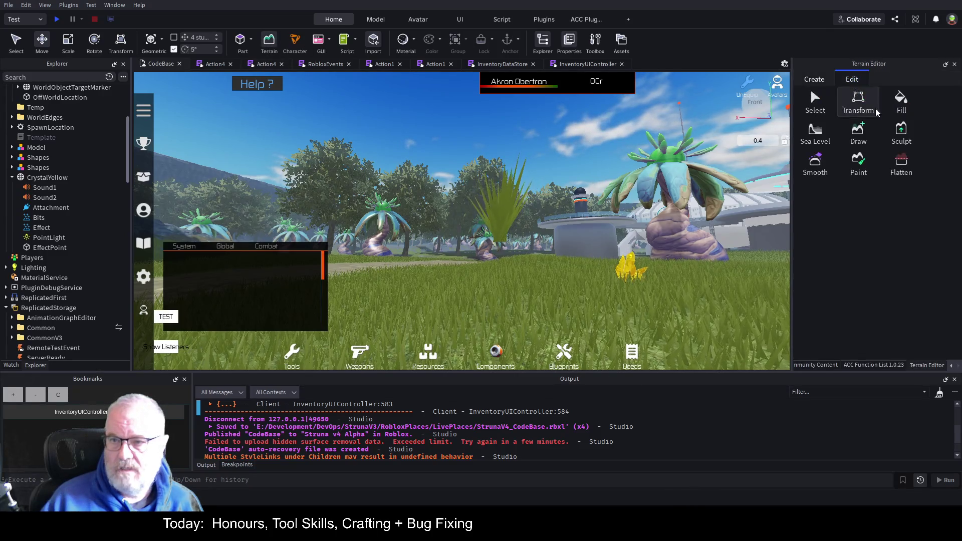
{"action": "left_click", "coordinate": [856, 171]}
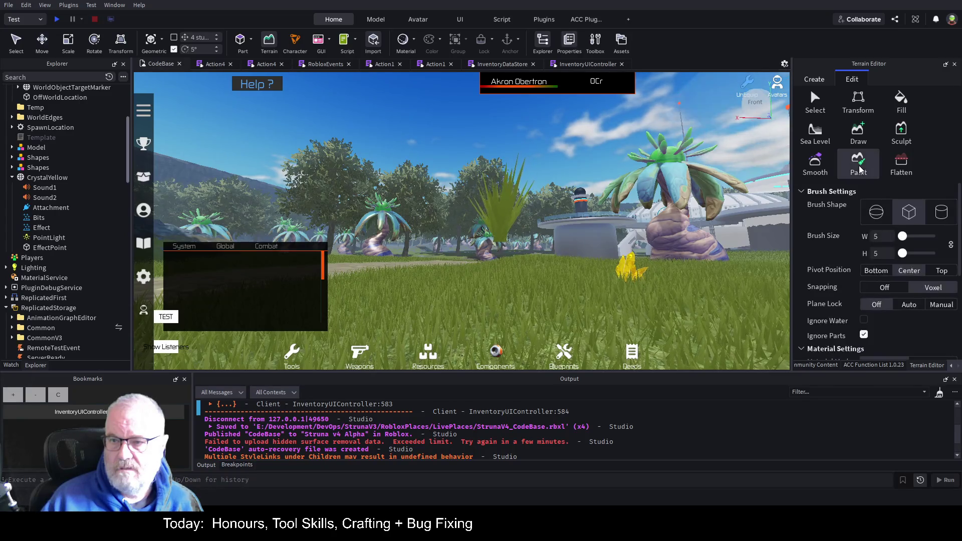
{"action": "scroll", "coordinate": [896, 281], "scroll_direction": "down", "scroll_amount": 2}
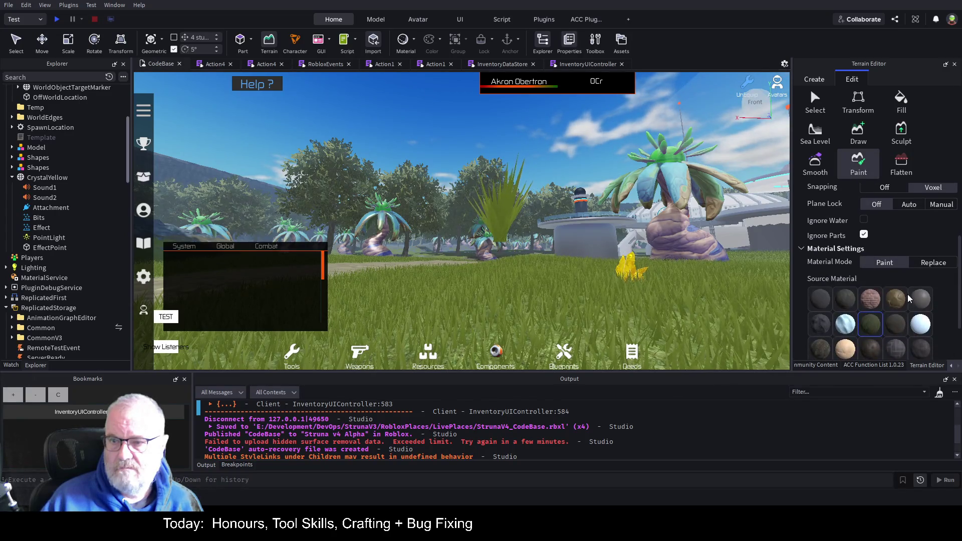
Paint a brick patch onto the grass, inspect it, then undo it.
{"action": "left_click", "coordinate": [873, 302]}
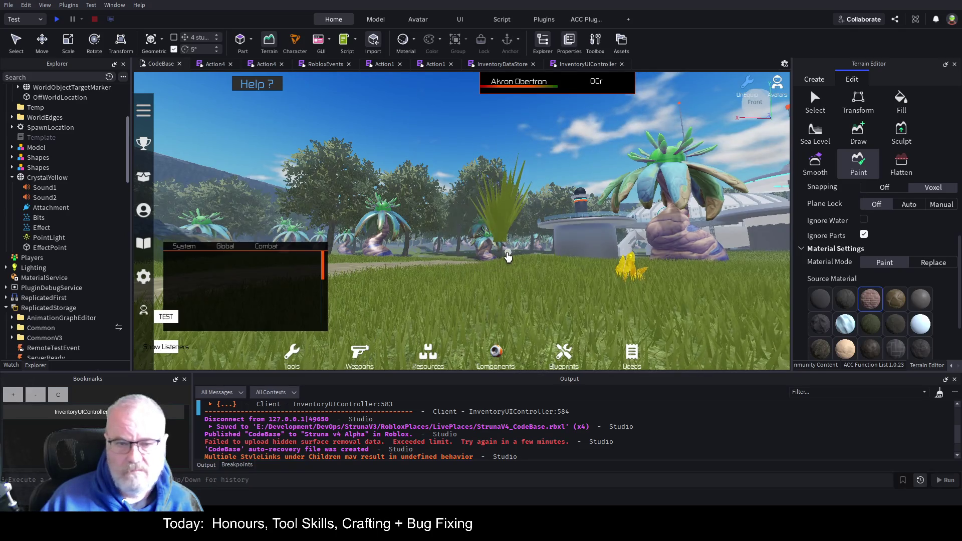
{"action": "left_click", "coordinate": [513, 273]}
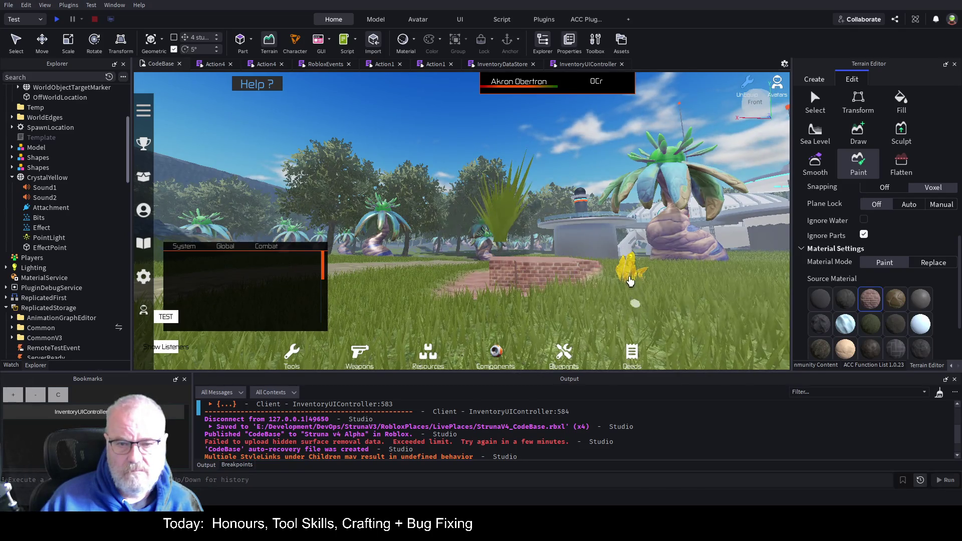
{"action": "left_click_drag", "start_coordinate": [512, 273], "coordinate": [656, 260]}
{"action": "key", "text": "w"}
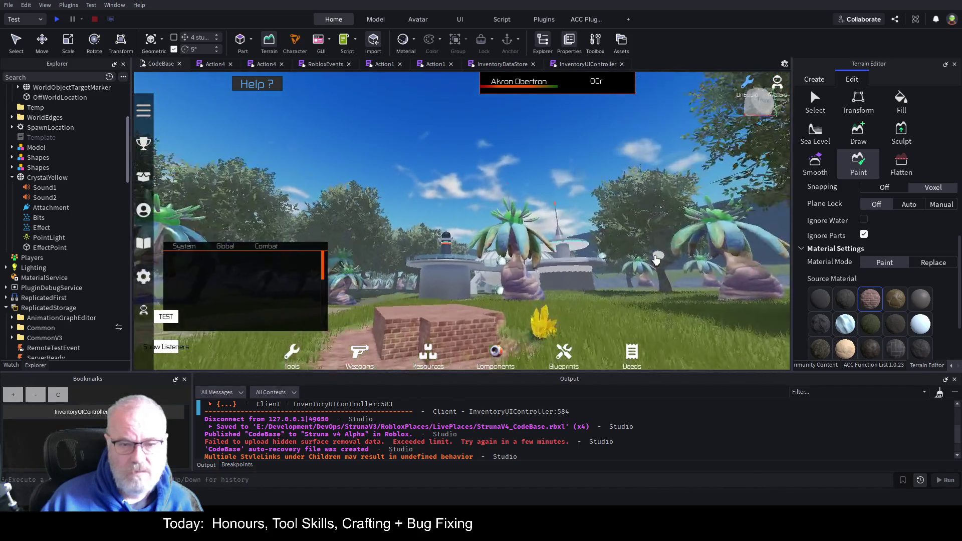
{"action": "key", "text": "s"}
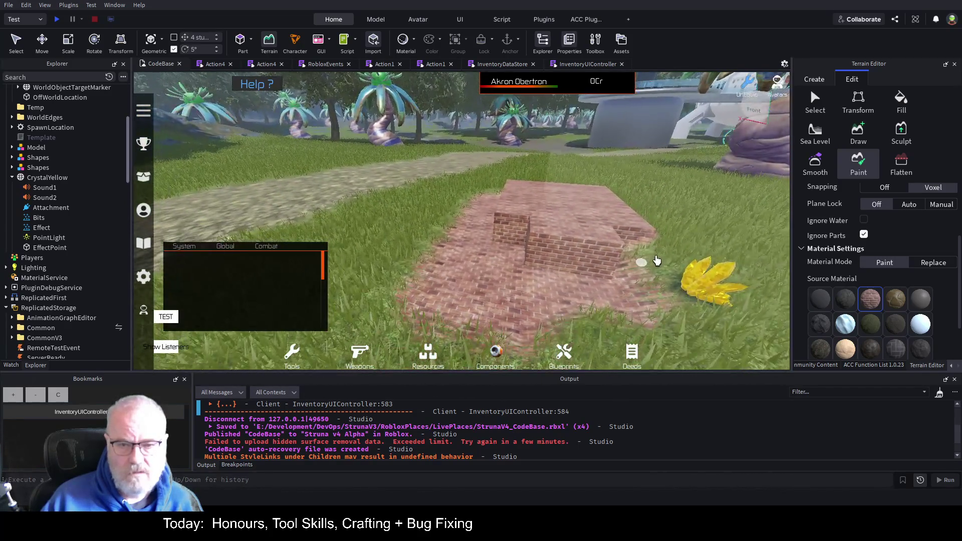
{"action": "key", "text": "d"}
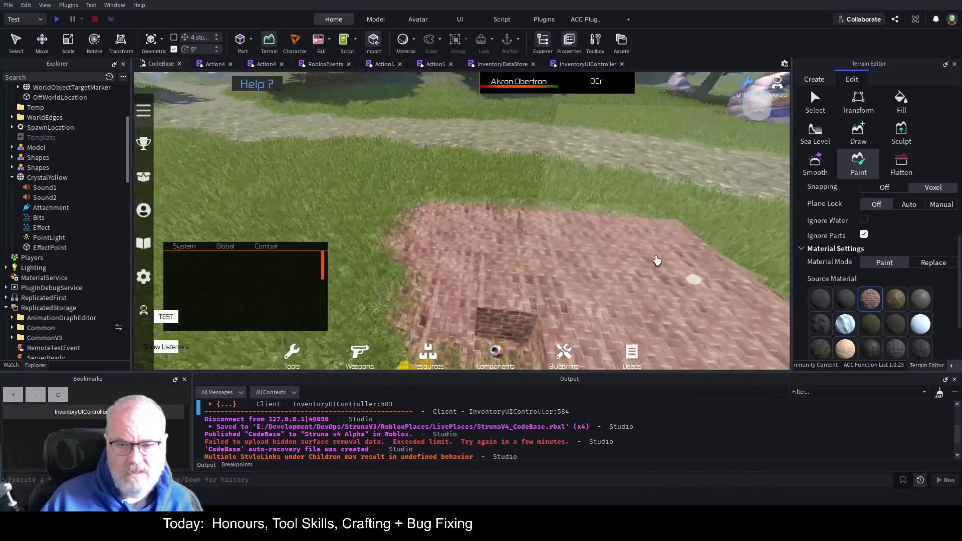
{"action": "key", "text": "ctrl+z"}
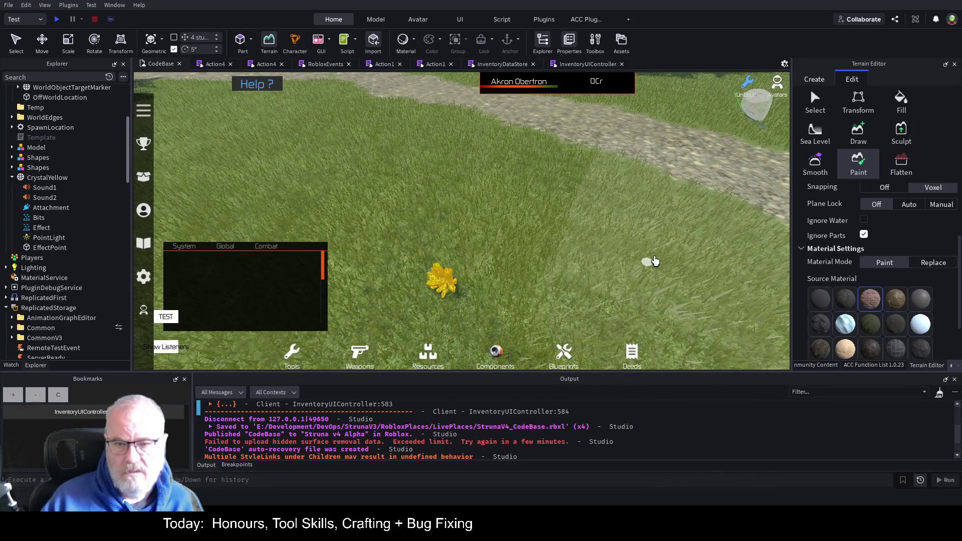
Paint brick onto the grass beside the patch, inspect the brick walls, then undo them.
{"action": "right_click", "coordinate": [654, 261]}
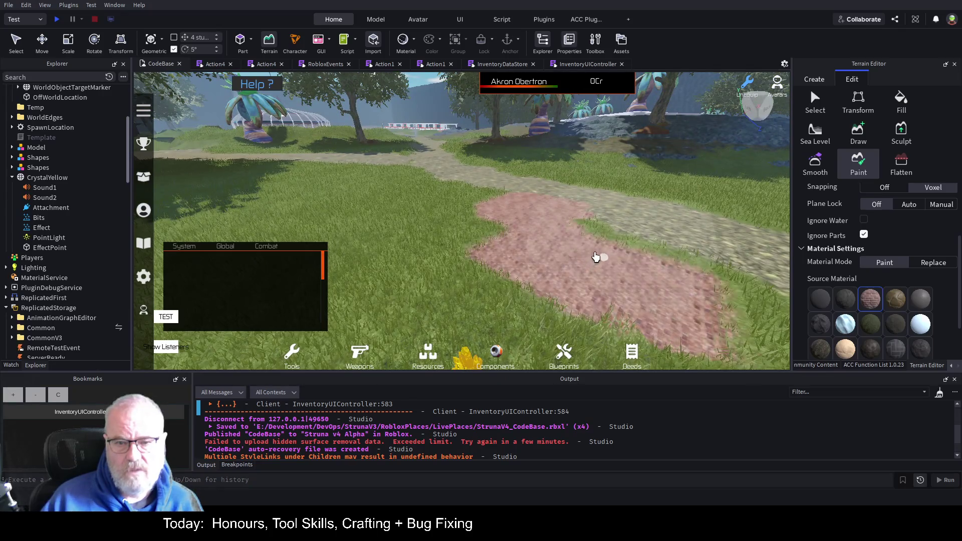
{"action": "right_click", "coordinate": [595, 257]}
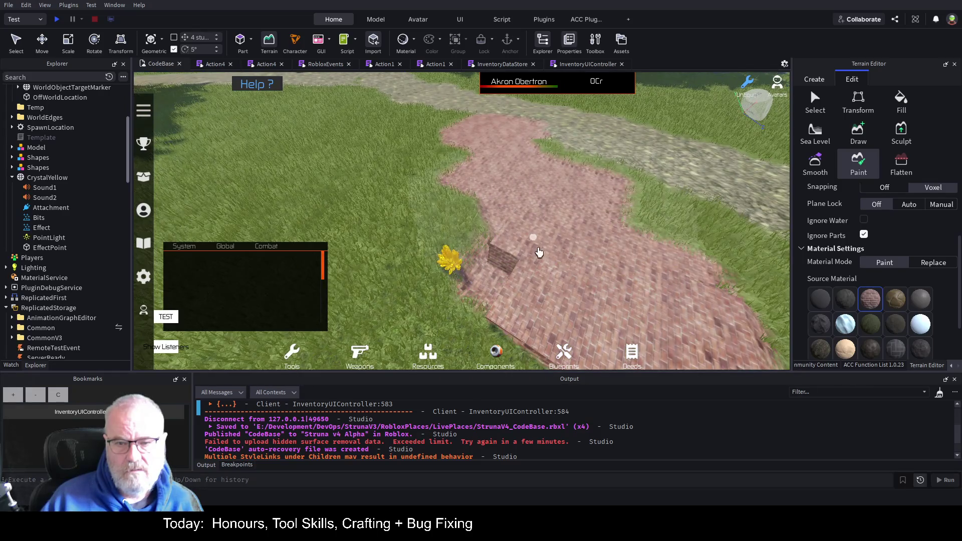
{"action": "key", "text": "s"}
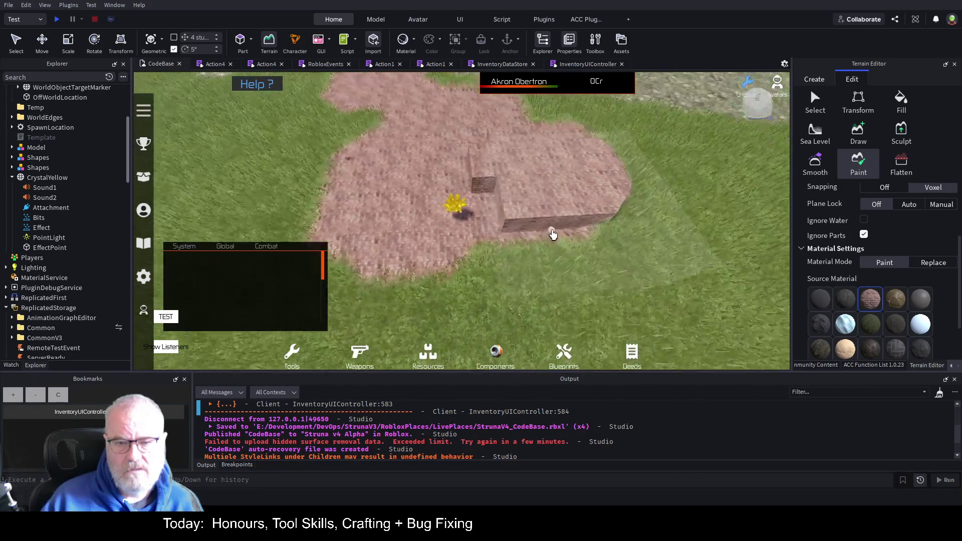
{"action": "right_click", "coordinate": [551, 235]}
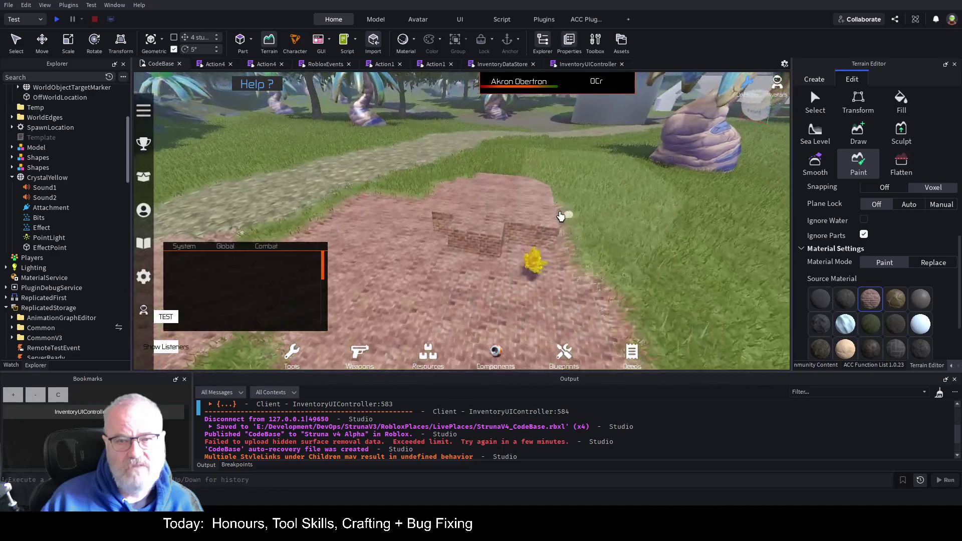
{"action": "right_click", "coordinate": [551, 226]}
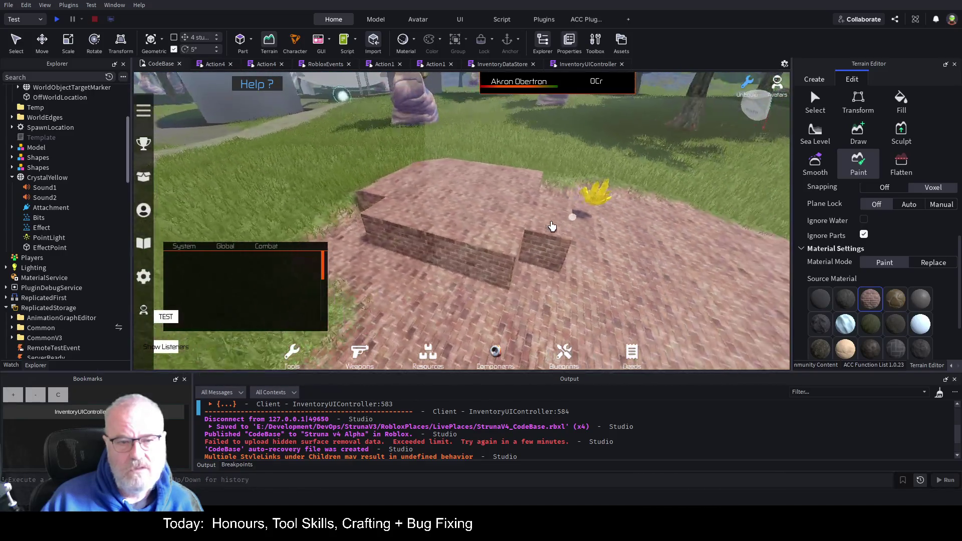
{"action": "left_click_drag", "start_coordinate": [557, 187], "coordinate": [515, 178]}
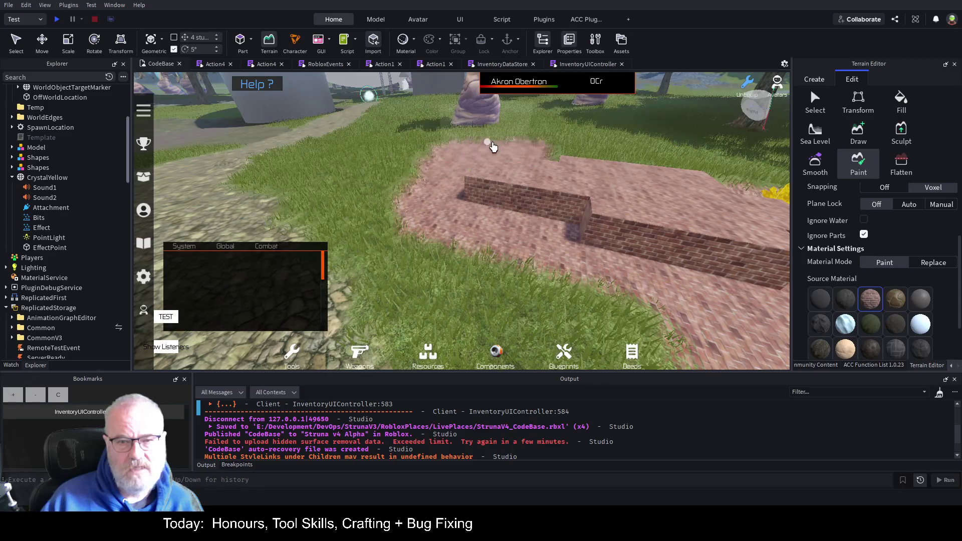
{"action": "right_click", "coordinate": [493, 147]}
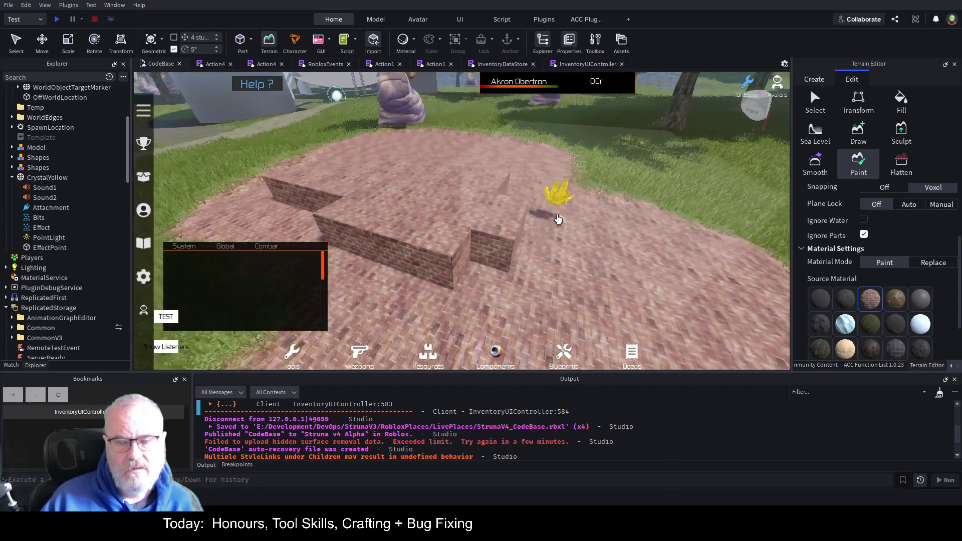
{"action": "right_click", "coordinate": [557, 219]}
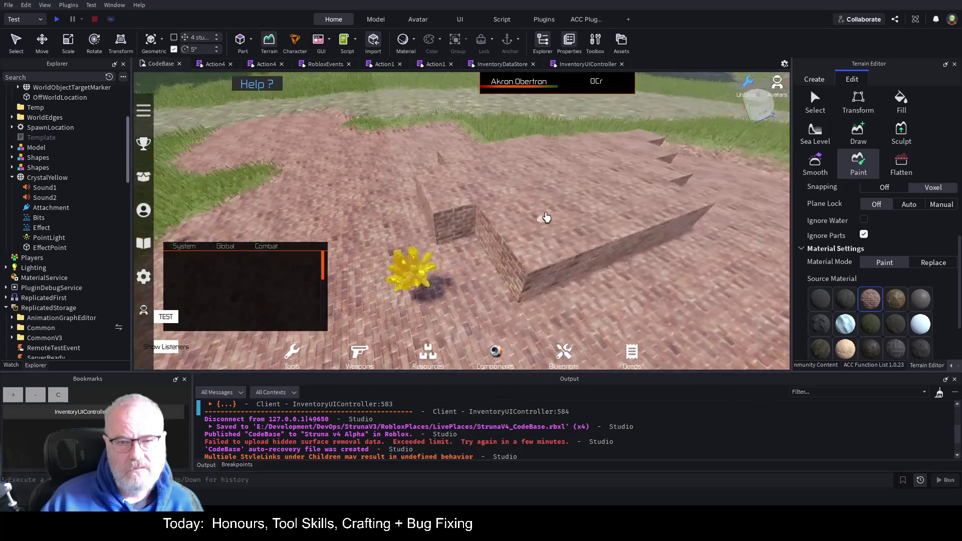
{"action": "right_click", "coordinate": [545, 217]}
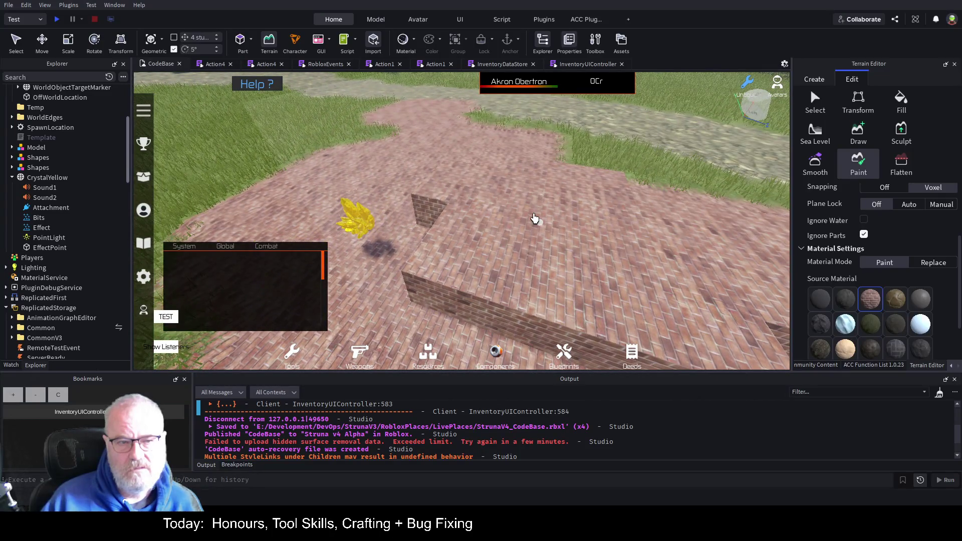
{"action": "key", "text": "ctrl+z"}
{"action": "key", "text": "ctrl+z"}
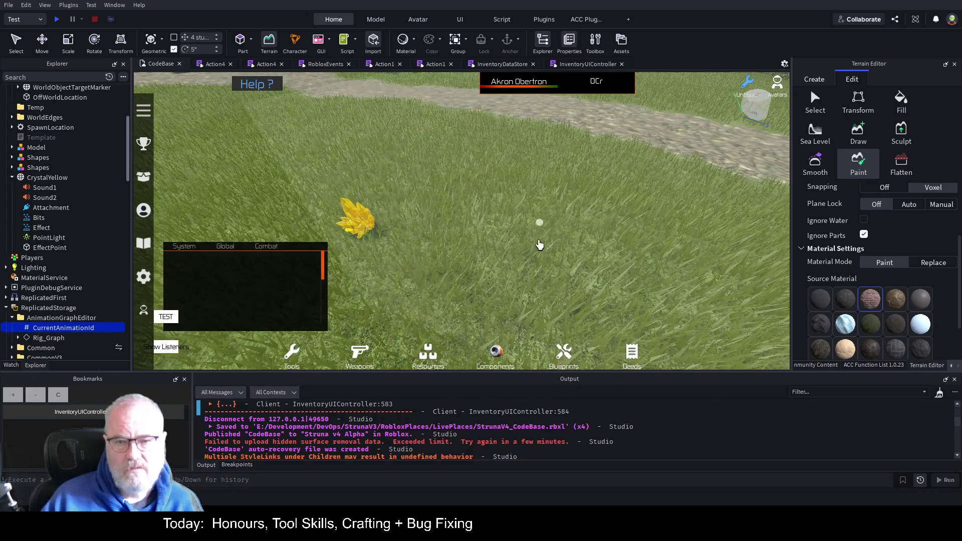
{"action": "right_click", "coordinate": [561, 270]}
{"action": "right_click", "coordinate": [562, 269]}
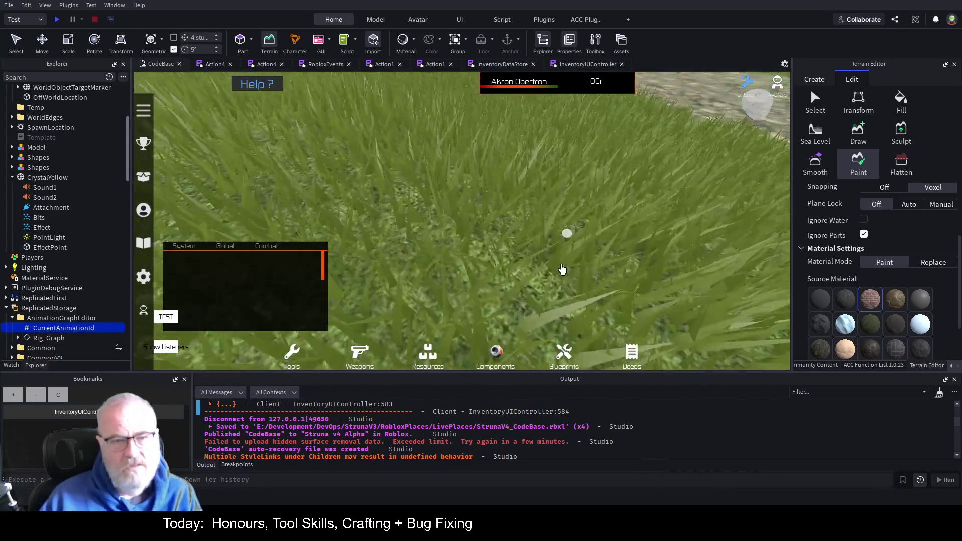
{"action": "right_click", "coordinate": [562, 270]}
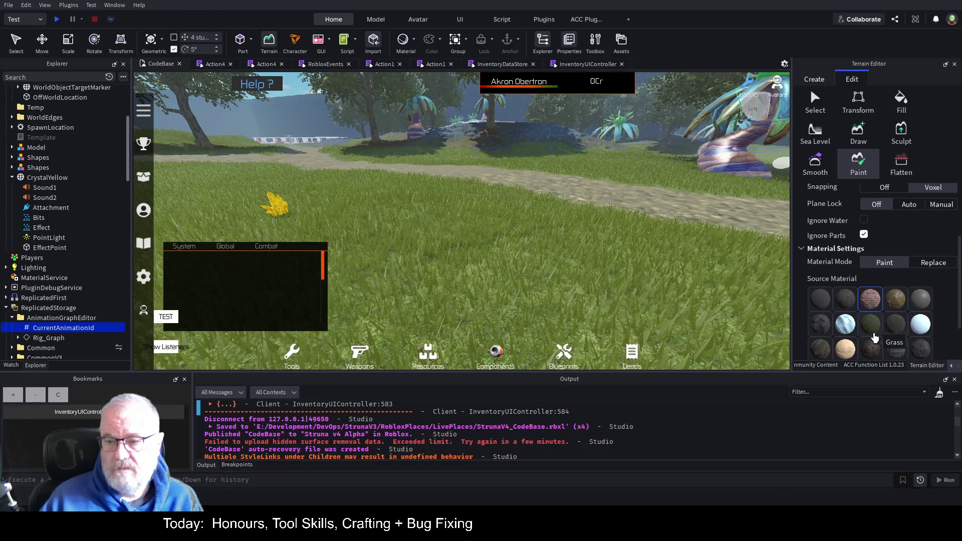
Paint the leftover ground patch with dark Grass, then close the Terrain Editor.
{"action": "scroll", "coordinate": [874, 332], "scroll_direction": "down", "scroll_amount": 2}
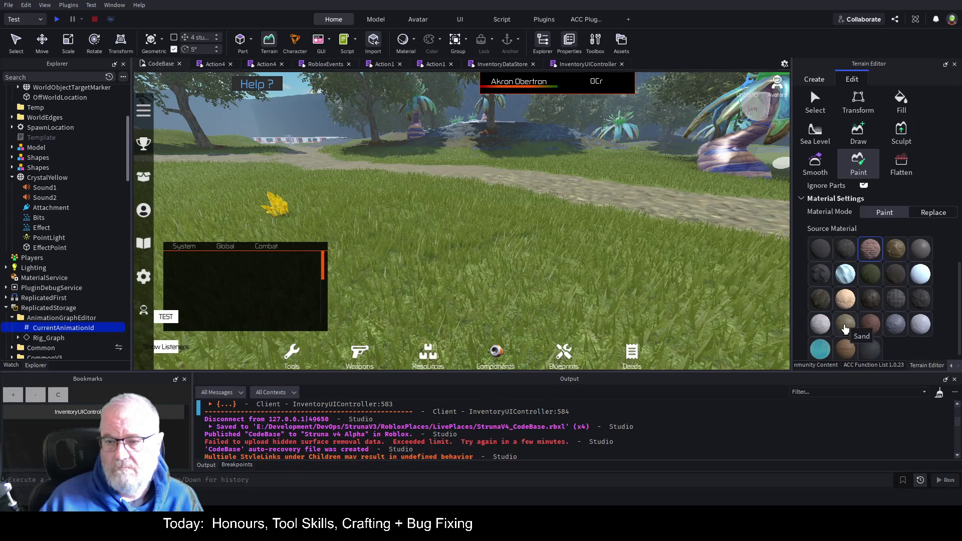
{"action": "left_click", "coordinate": [820, 302]}
{"action": "mouse_move", "coordinate": [640, 263]}
{"action": "left_mouse_down"}
{"action": "mouse_move", "coordinate": [494, 242]}
{"action": "mouse_move", "coordinate": [435, 221]}
{"action": "mouse_move", "coordinate": [464, 215]}
{"action": "mouse_move", "coordinate": [439, 210]}
{"action": "left_mouse_up"}
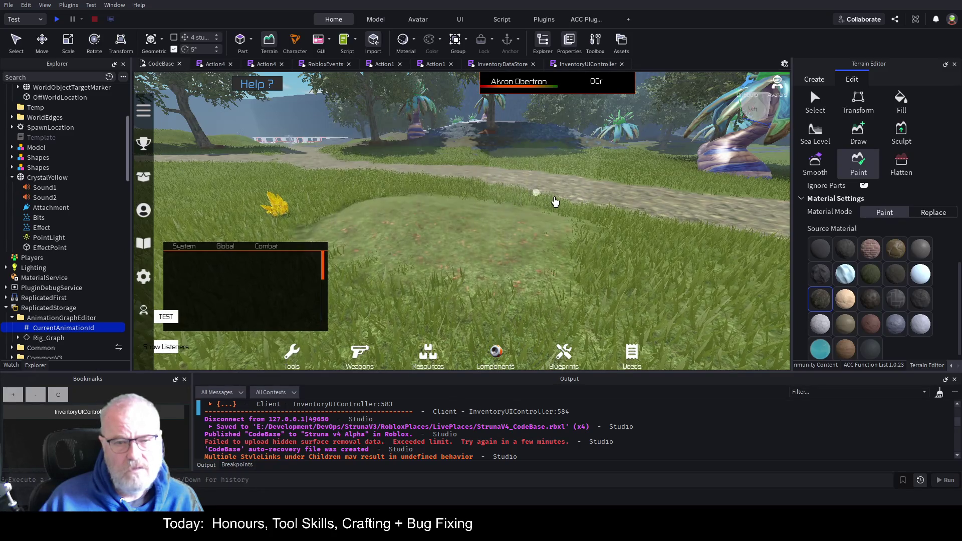
{"action": "key", "text": "w"}
{"action": "key", "text": "w"}
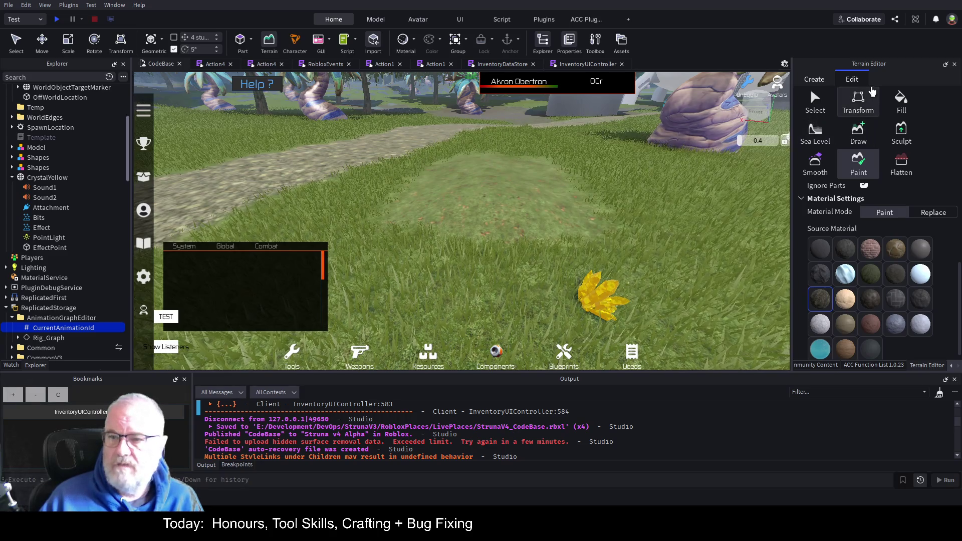
{"action": "left_click", "coordinate": [269, 41]}
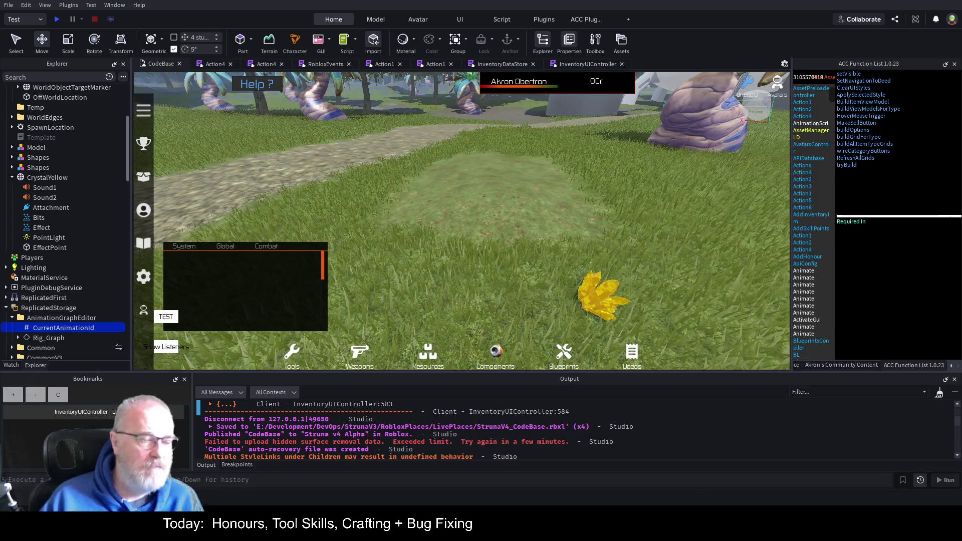
Turn past the palm trees and walk forward to the white domed structures.
{"action": "left_click", "coordinate": [542, 233]}
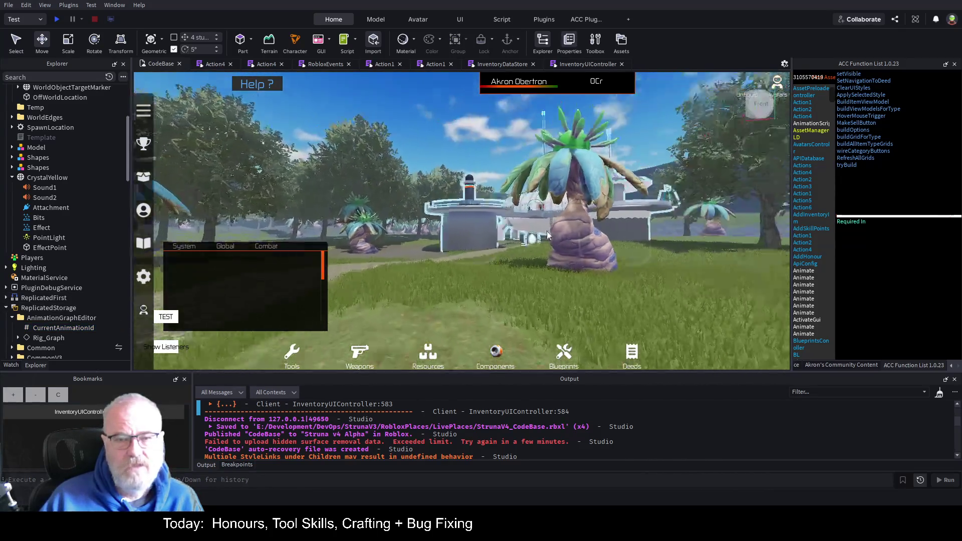
{"action": "key", "text": "Left"}
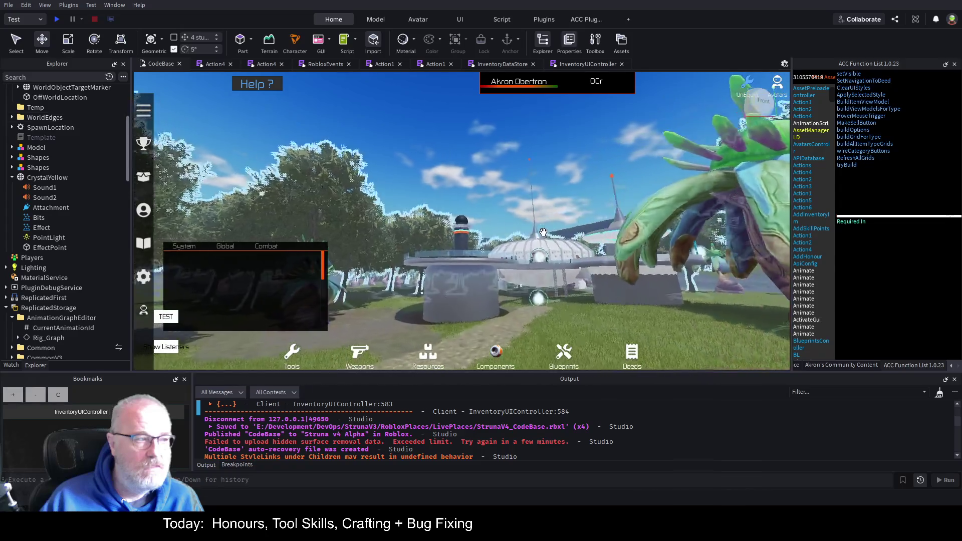
{"action": "key", "text": "Right"}
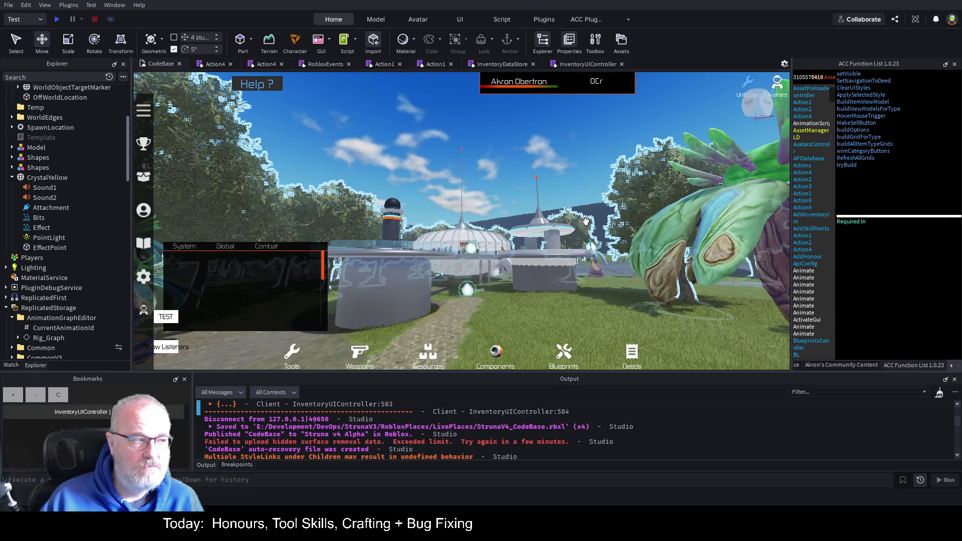
{"action": "key", "text": "Up"}
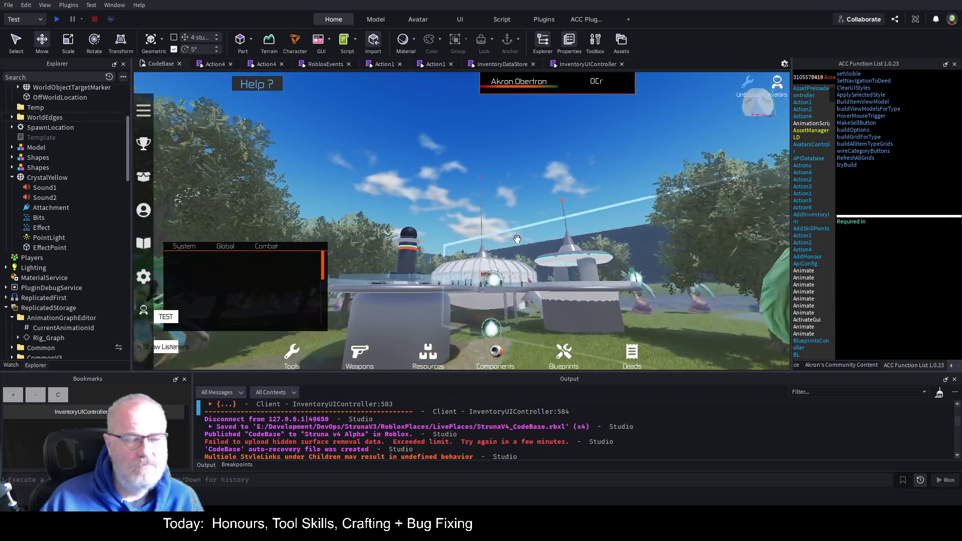
{"action": "key", "text": "Up"}
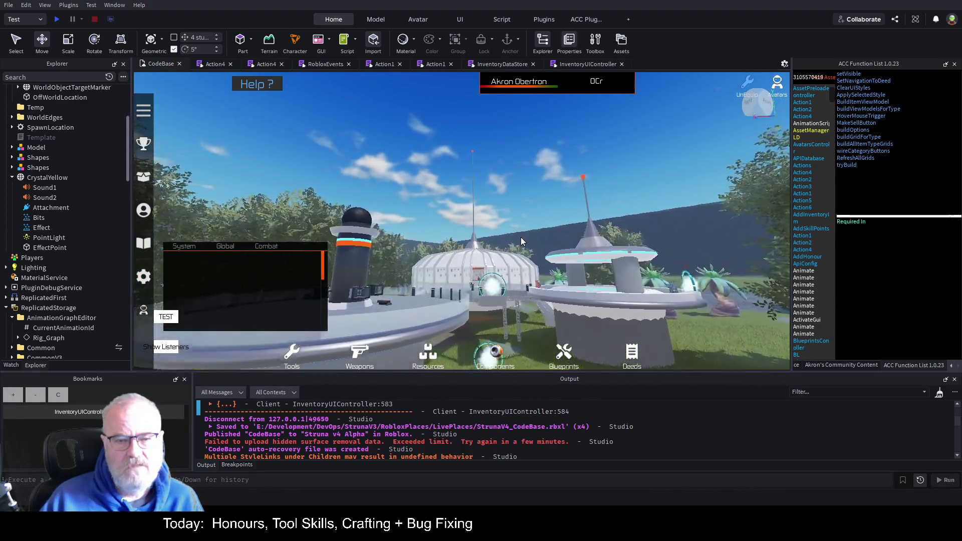
{"action": "key", "text": "Up"}
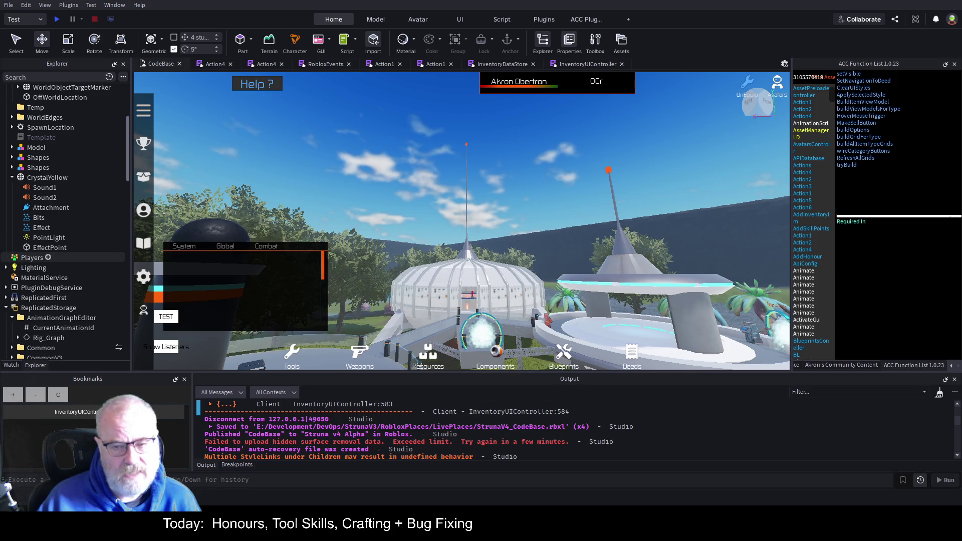
{"action": "scroll", "coordinate": [63, 258], "scroll_direction": "down", "scroll_amount": 2}
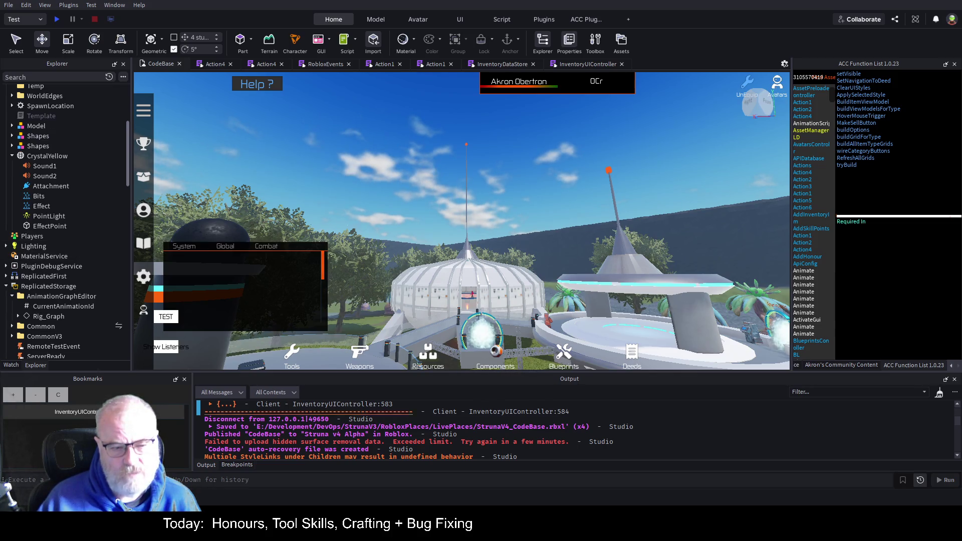